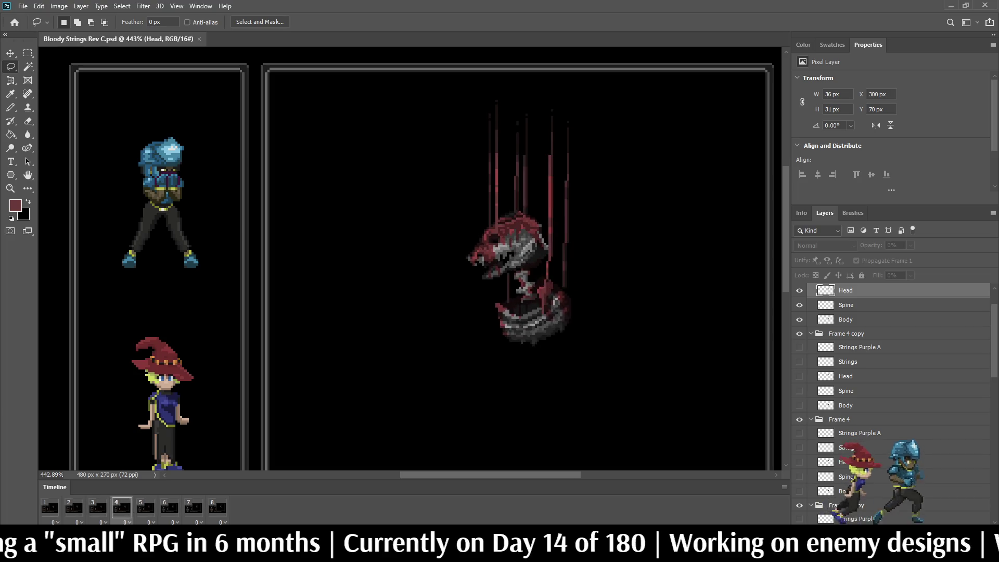
- Fit the battle mockup on screen, zoom in past 300%, and pan to the characters and creature
key(ctrl+1)
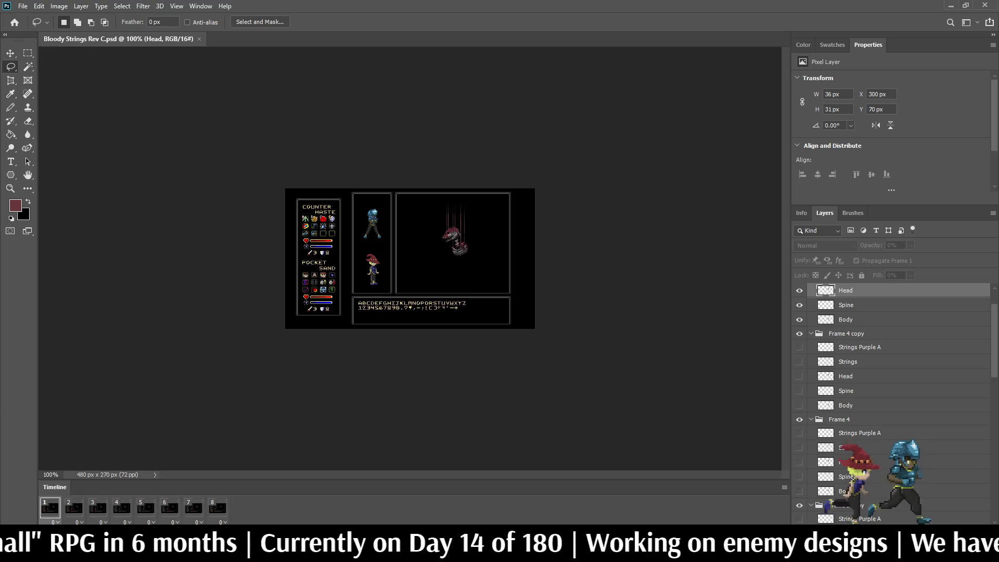
key(ctrl+plus)
key(ctrl+plus)
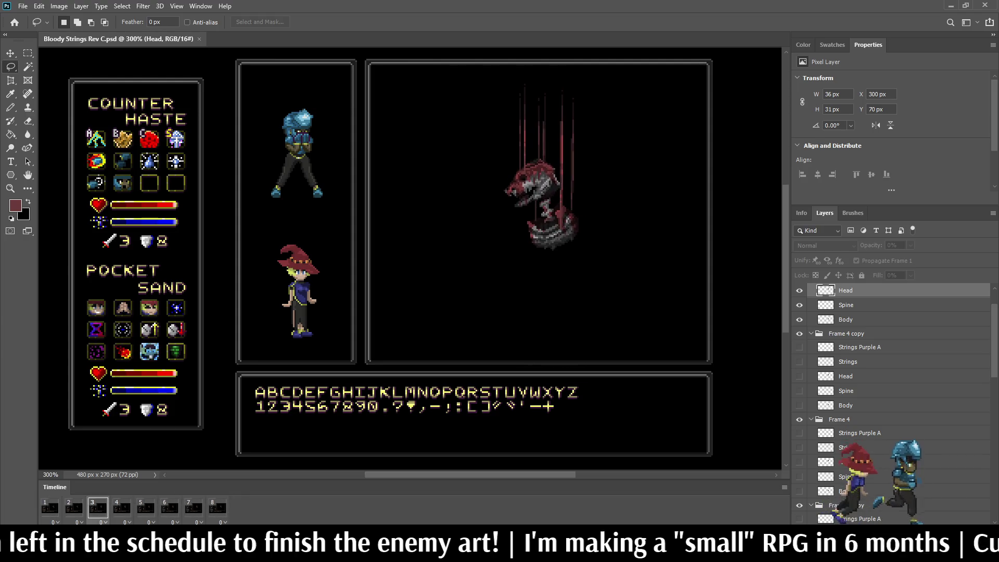
key(ctrl+plus)
key(ctrl+plus)
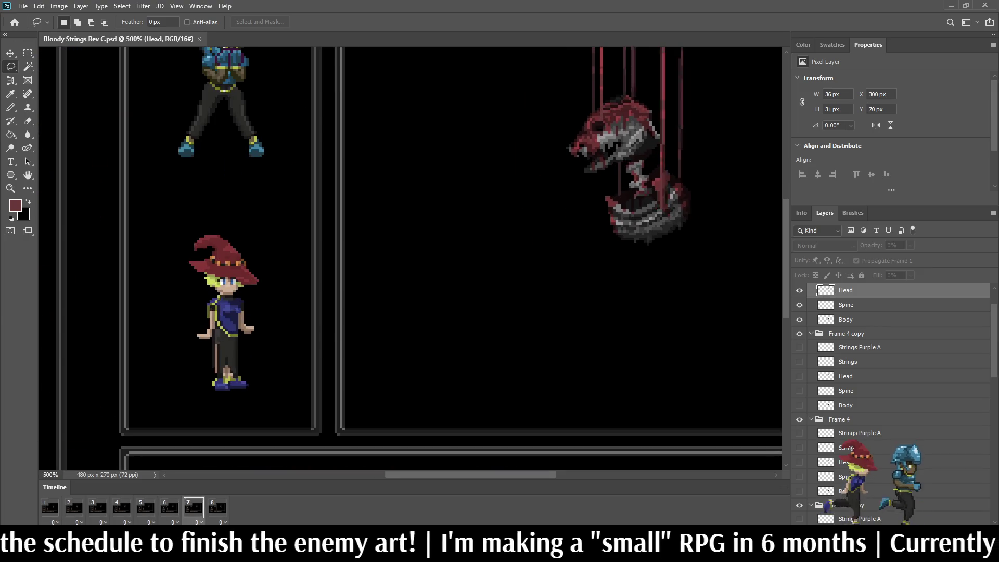
mouse_move(416, 234)
mouse_down()
mouse_move(365, 276)
mouse_move(338, 327)
mouse_up()
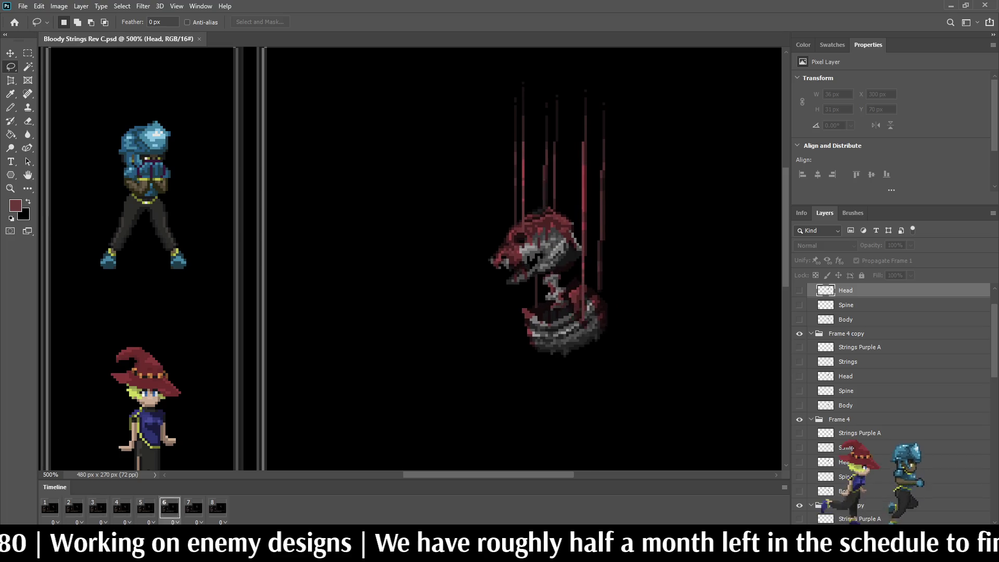
scroll(507, 175, down, 4)
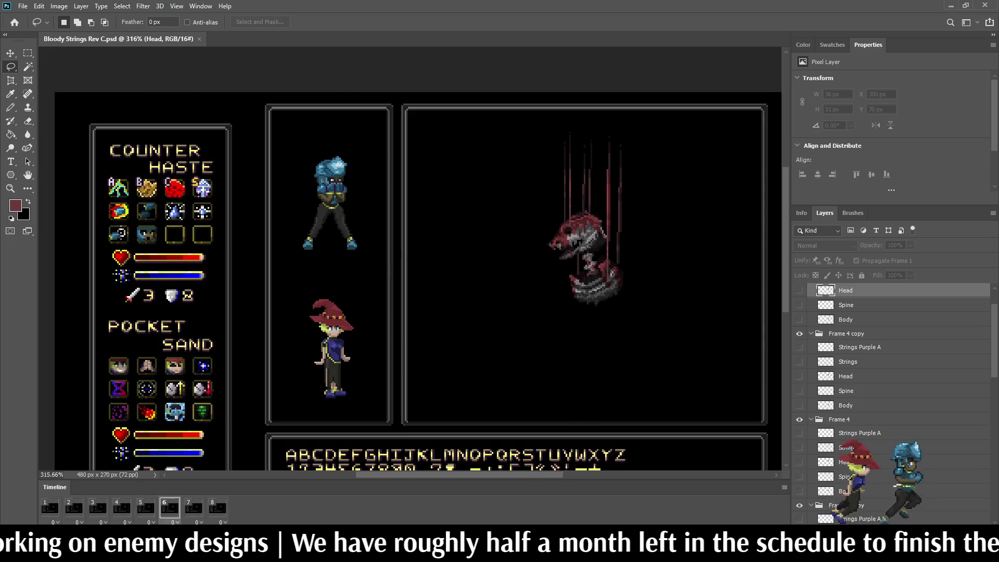
scroll(507, 175, up, 2)
scroll(583, 92, up, 1)
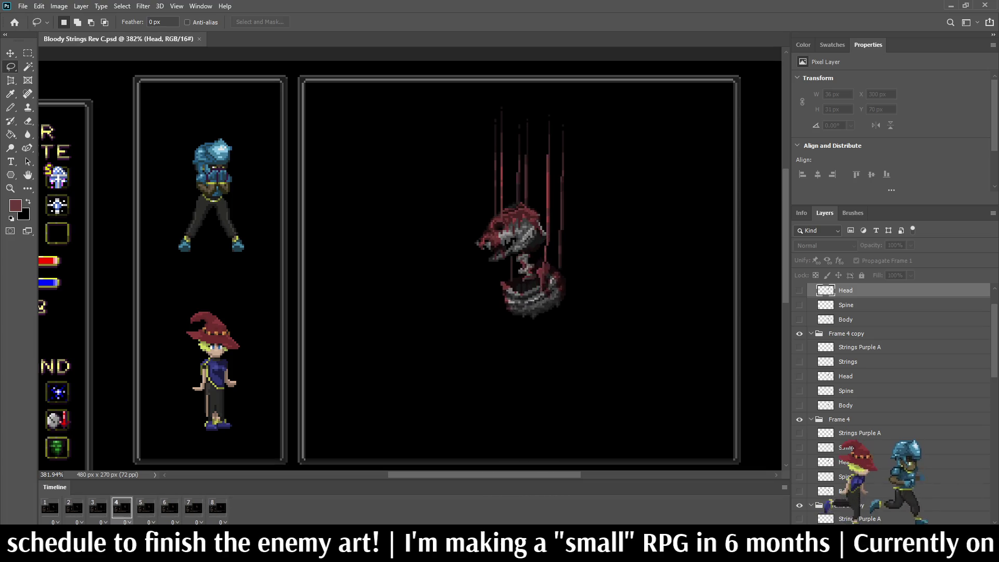
key(ctrl+plus)
scroll(410, 259, left, 3)
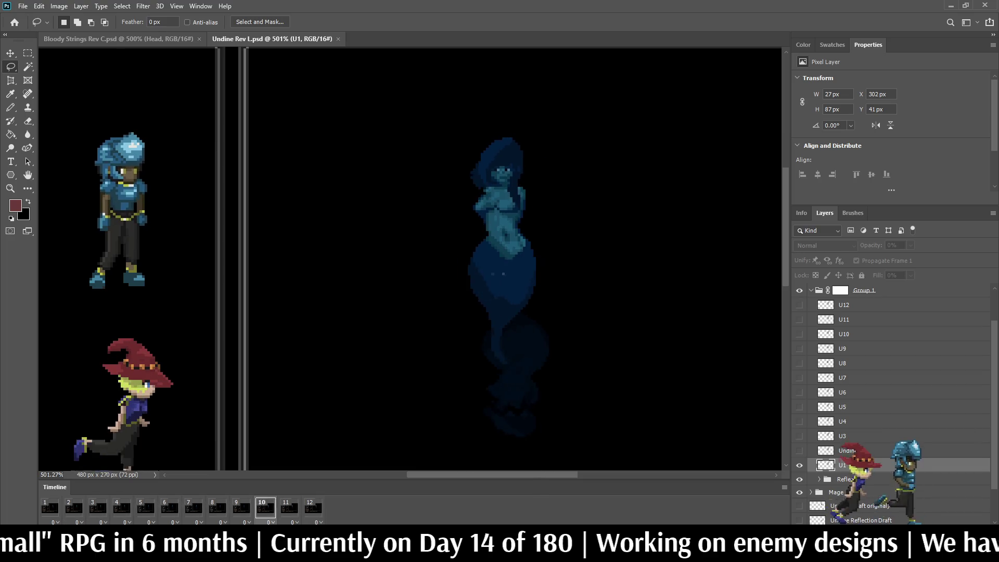
- Return to Bloody Strings, step a frame, view the whole mockup at 200%, and stop playback
key(ctrl+Tab)
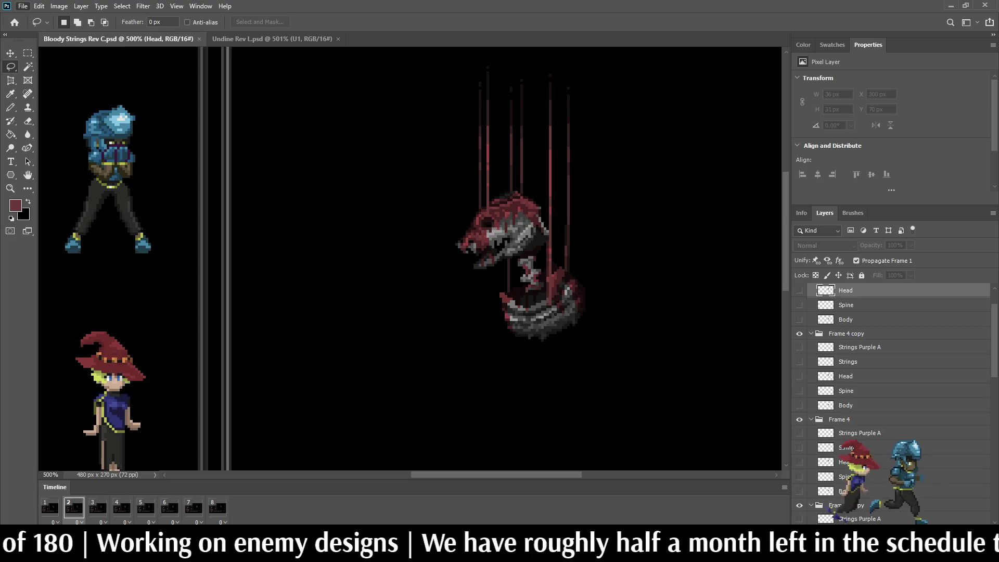
key(space)
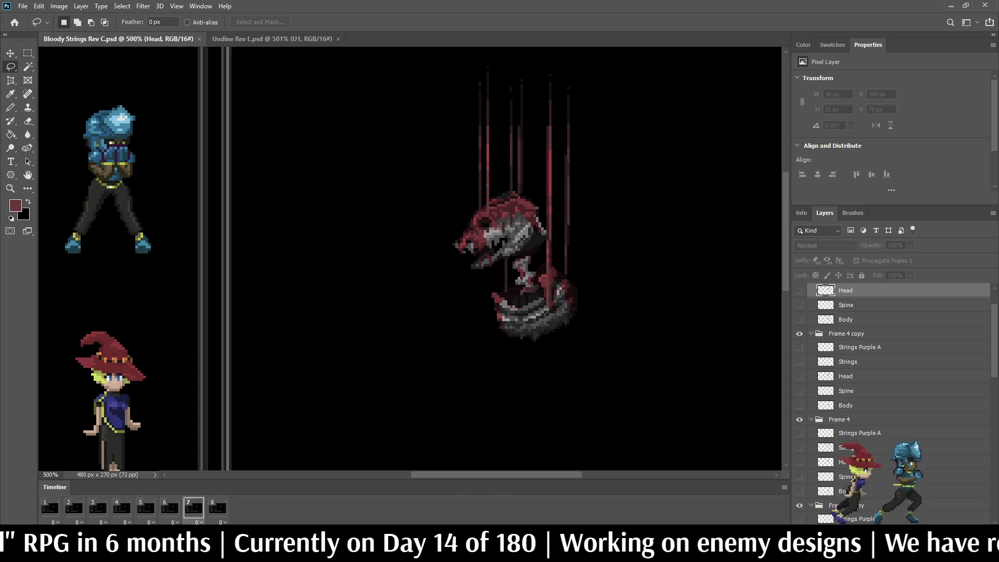
key(ctrl+1)
key(ctrl+plus)
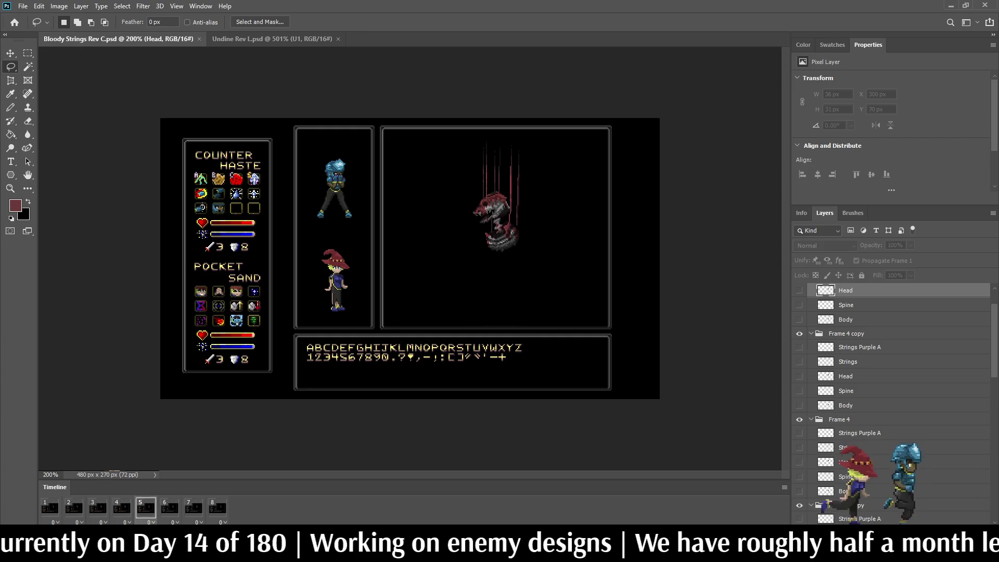
key(space)
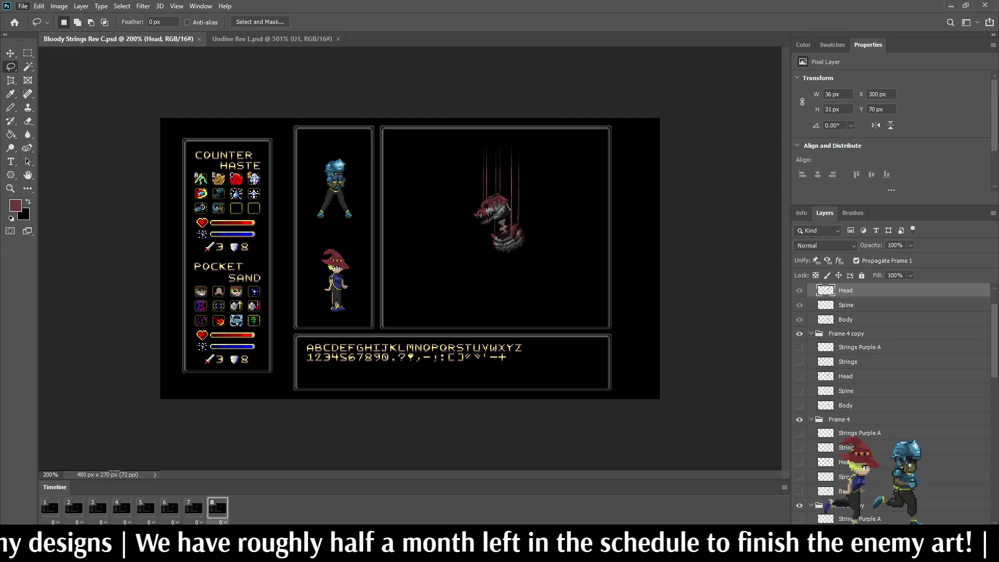
scroll(439, 236, up, 8)
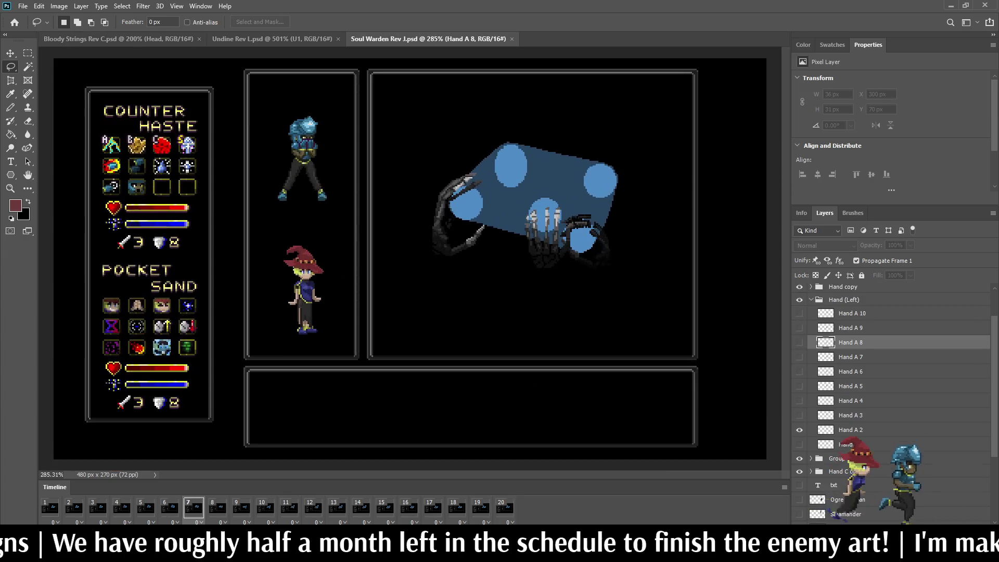
- Zoom around the Soul Warden hands animation, then close Soul Warden Rev J.psd
scroll(458, 208, down, 5)
scroll(458, 208, up, 7)
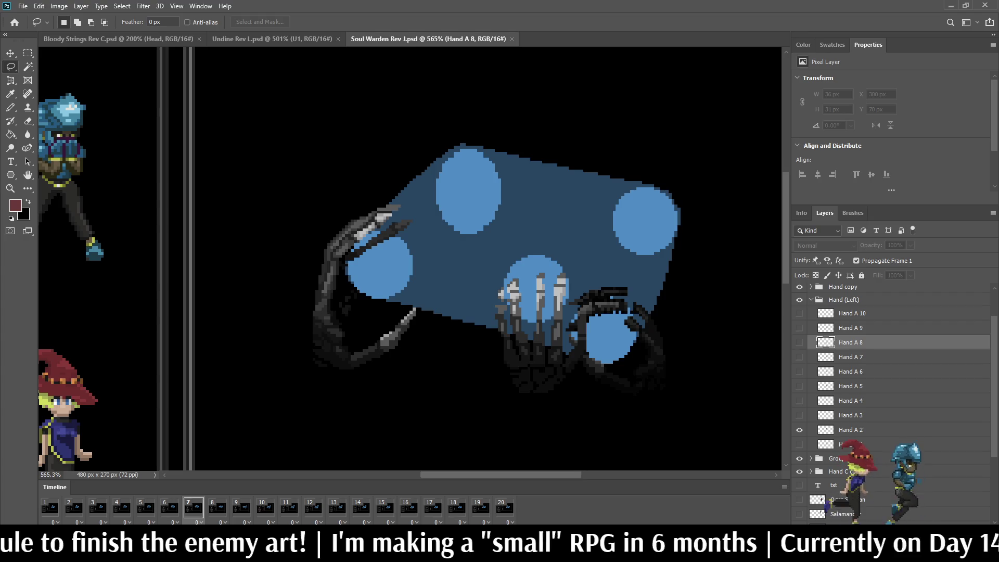
scroll(642, 213, down, 4)
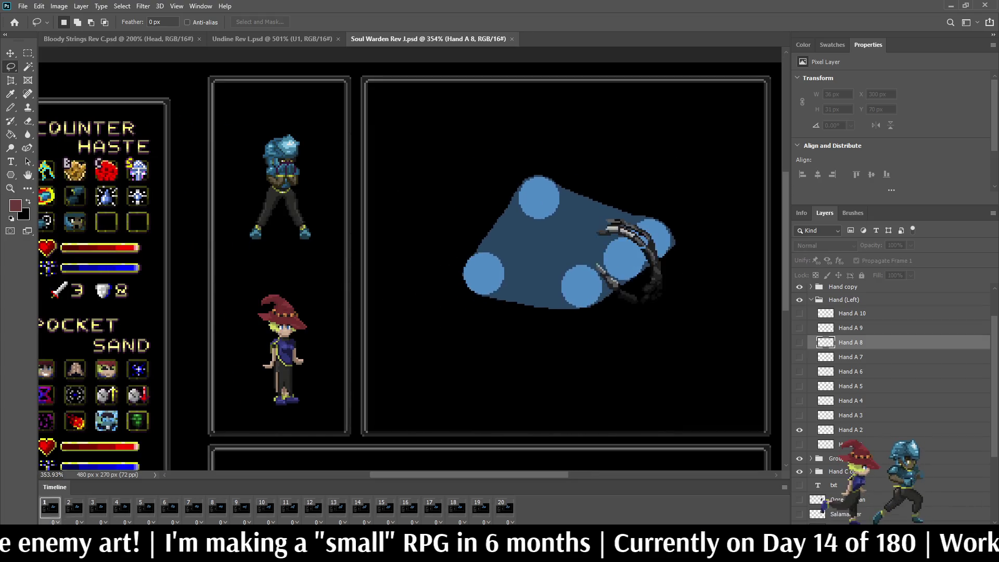
scroll(520, 249, down, 1)
scroll(520, 250, up, 3)
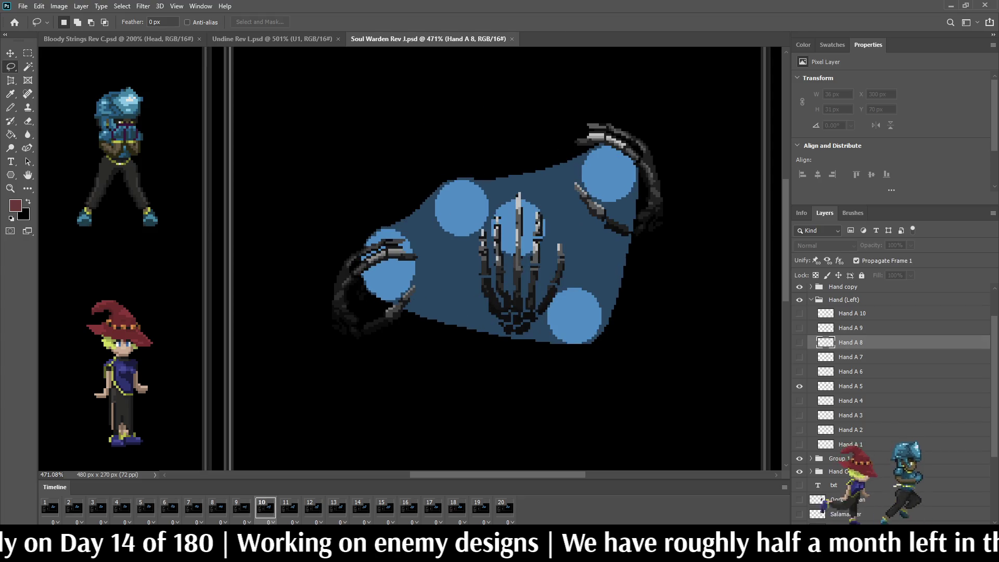
key(ctrl+w)
scroll(481, 207, up, 5)
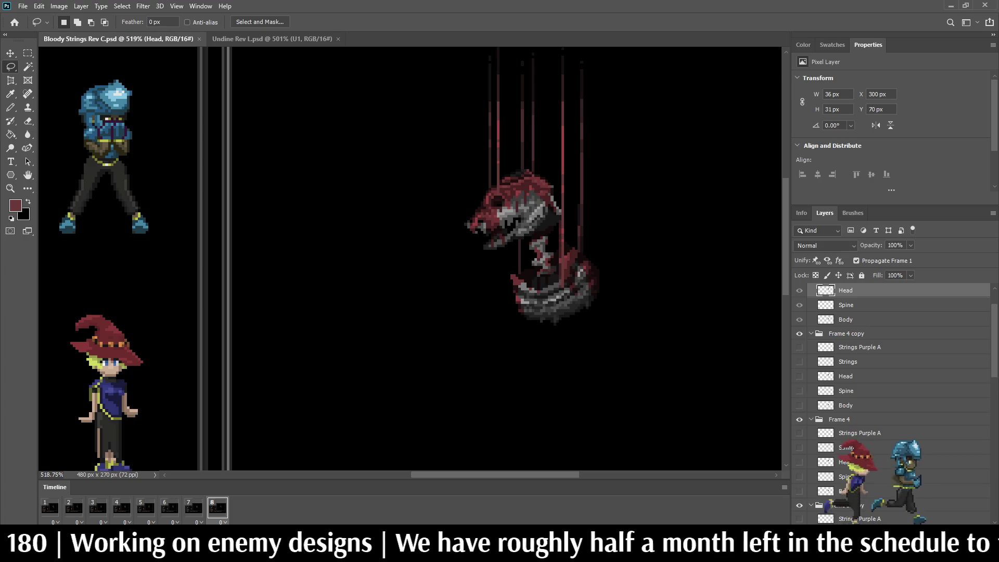
- Go to animation frame 1, select its Strings A layer, and begin adjusting the strings' colour
scroll(892, 364, up, 1)
scroll(892, 364, down, 5)
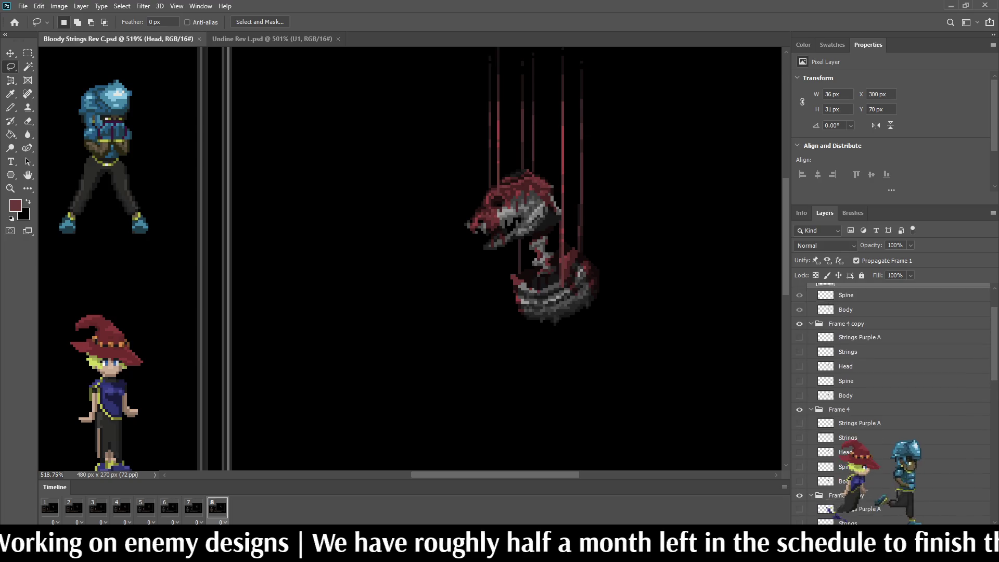
click(49, 507)
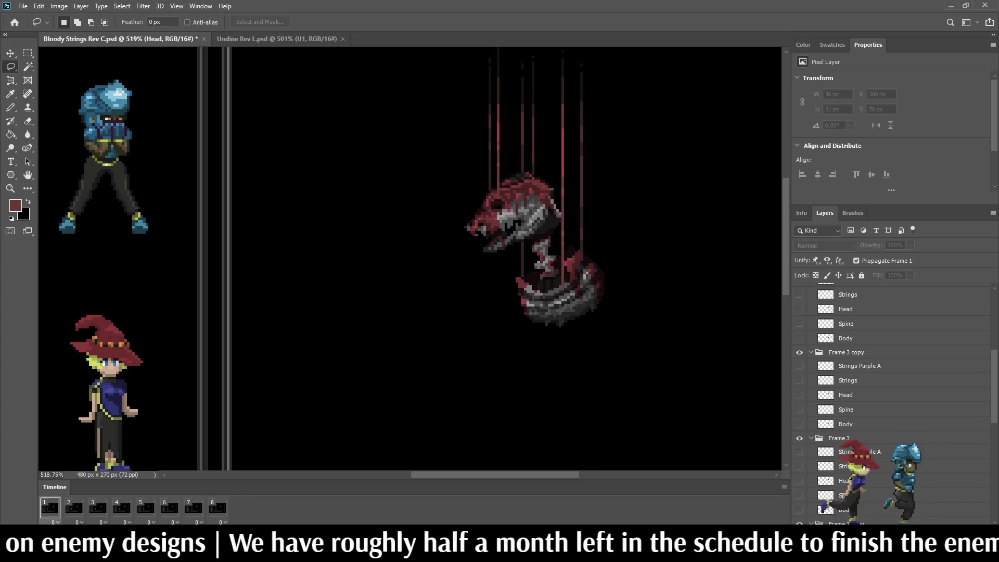
scroll(892, 359, down, 4)
scroll(892, 364, down, 2)
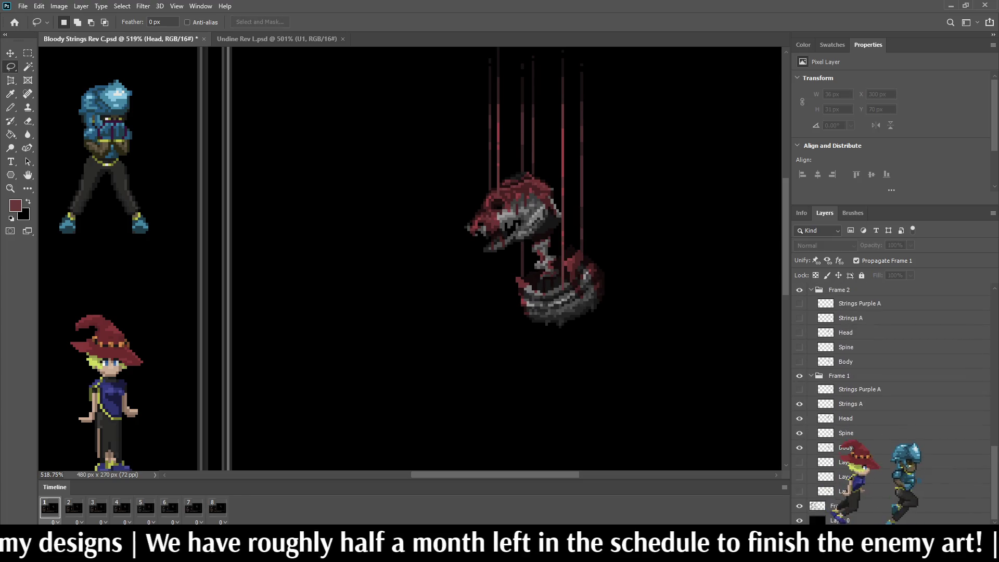
click(850, 403)
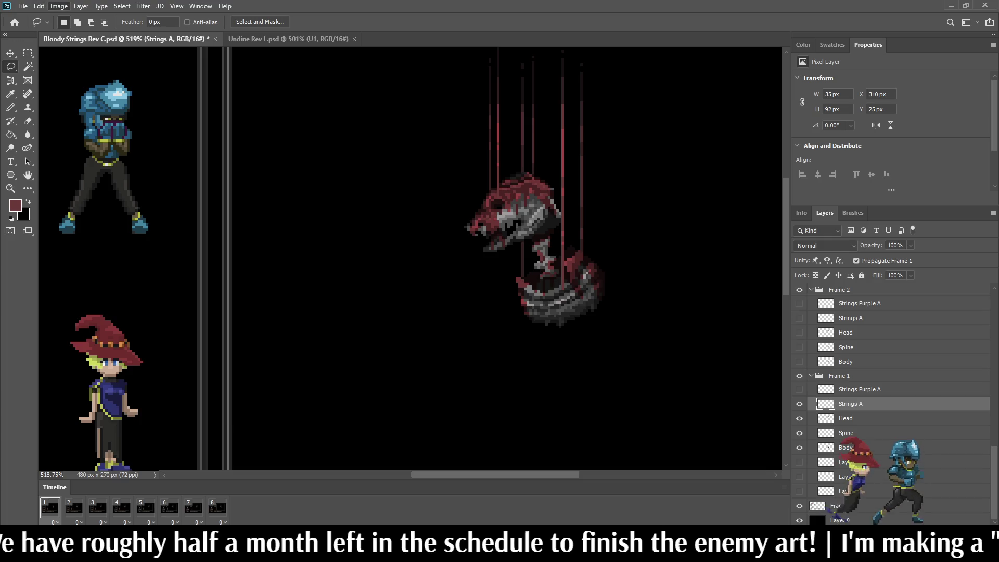
key(i)
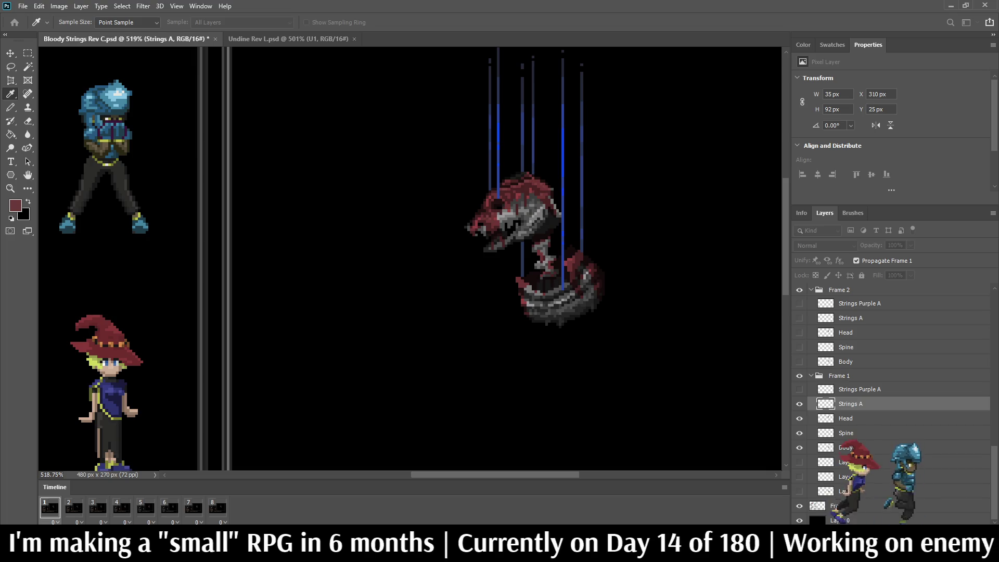
- Cancel the blue hue change so the strings stay red, zoom in, and play the animation
key(l)
scroll(546, 175, down, 3)
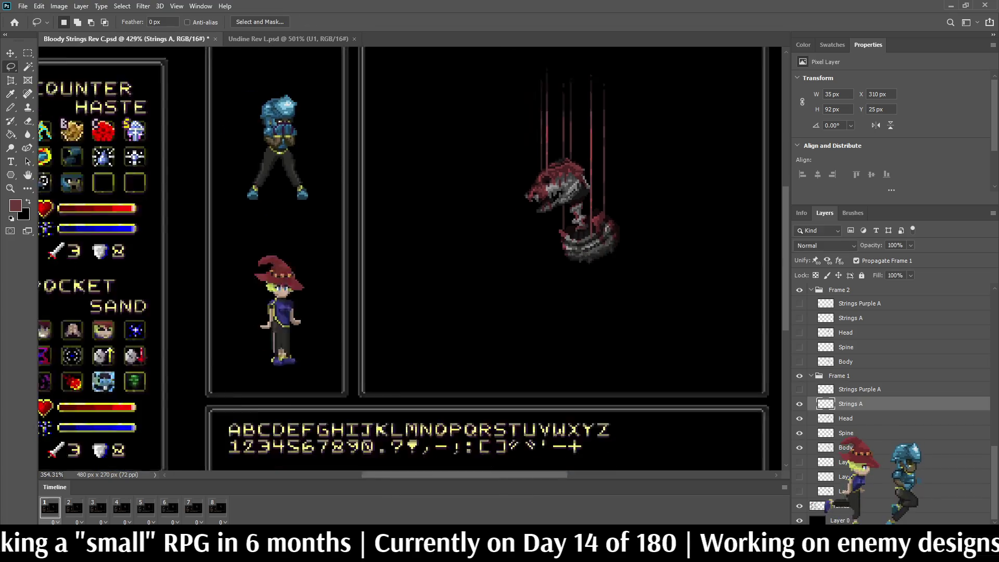
scroll(576, 112, up, 4)
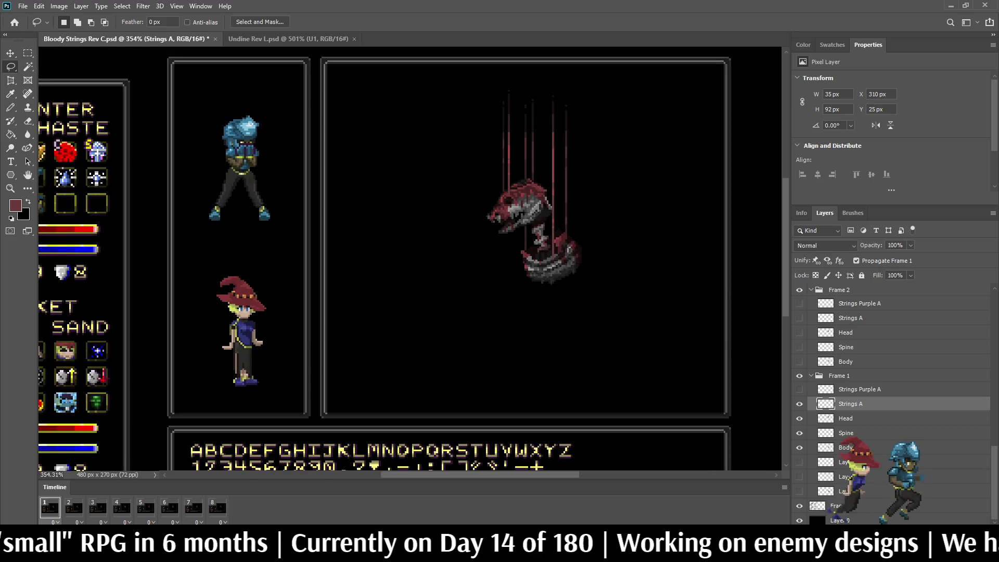
scroll(604, 120, down, 2)
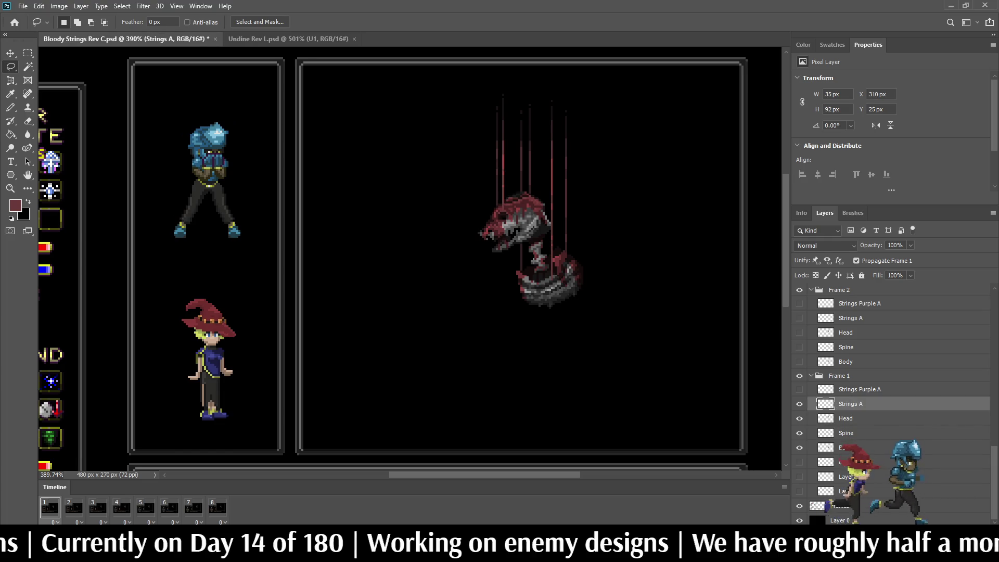
scroll(670, 186, down, 2)
scroll(670, 187, up, 3)
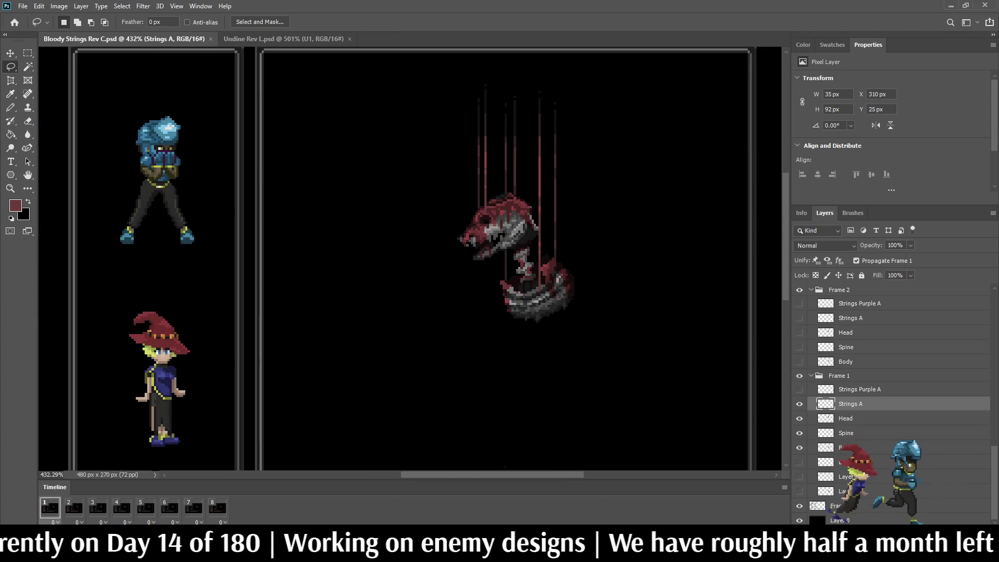
scroll(249, 390, down, 1)
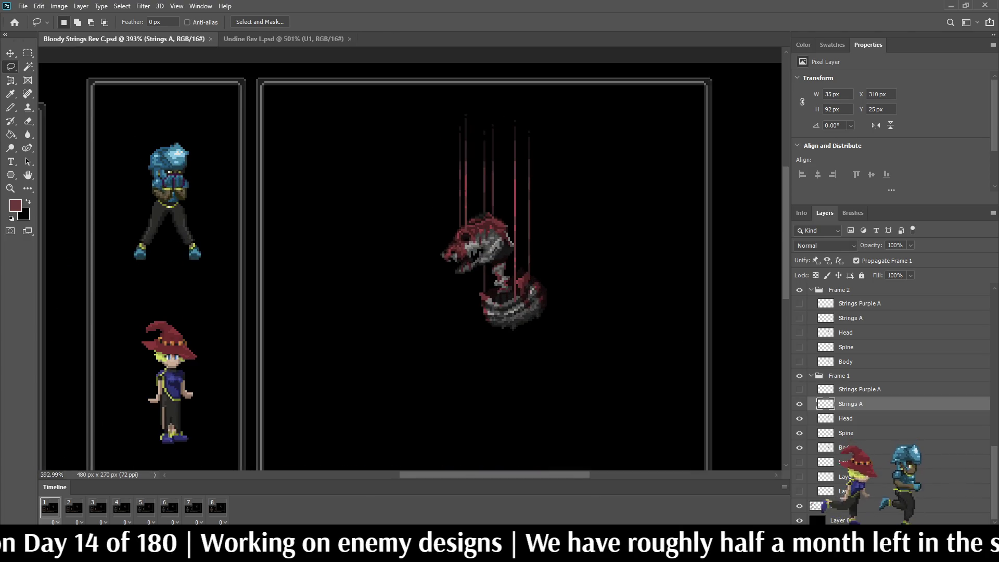
key(space)
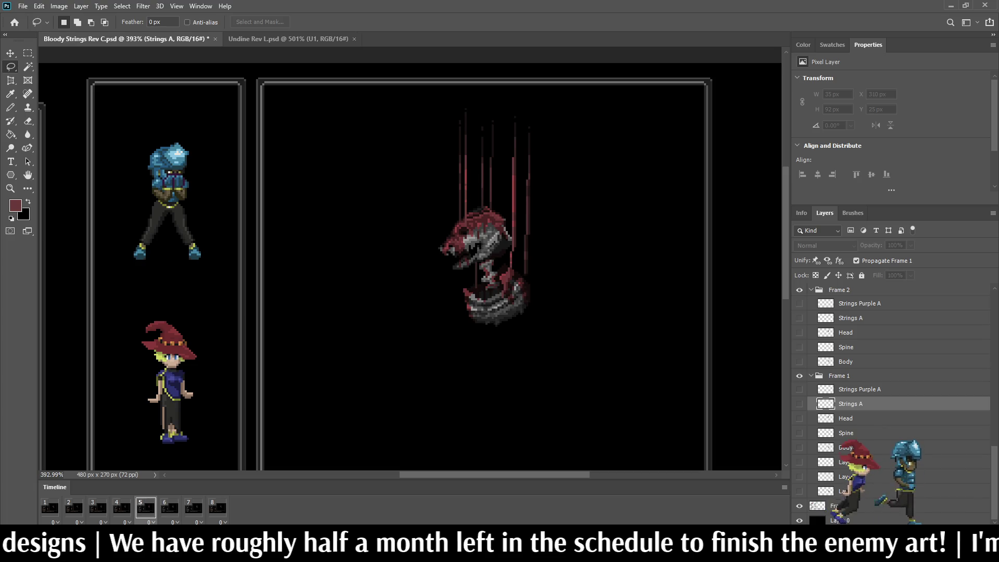
scroll(892, 403, up, 5)
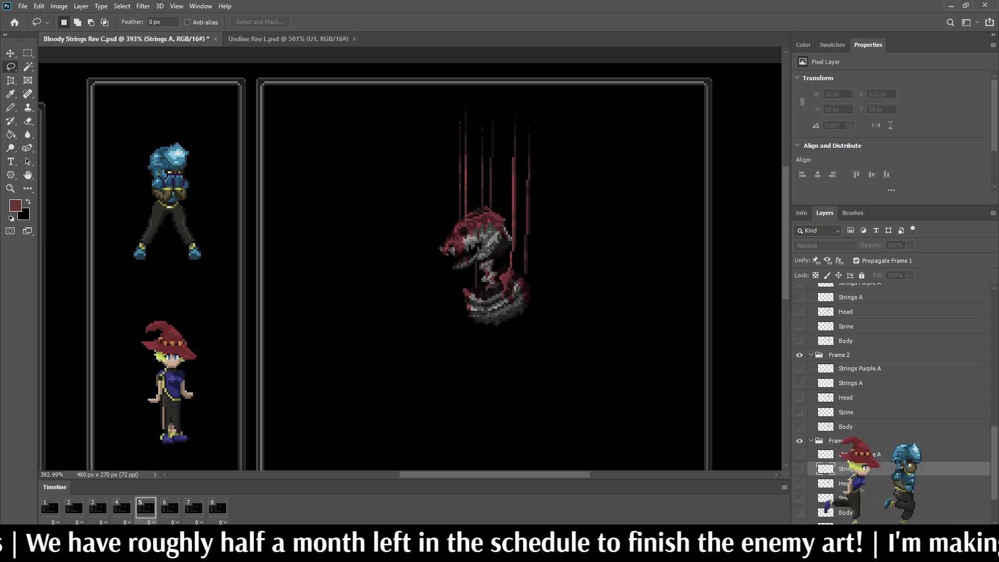
scroll(884, 391, up, 3)
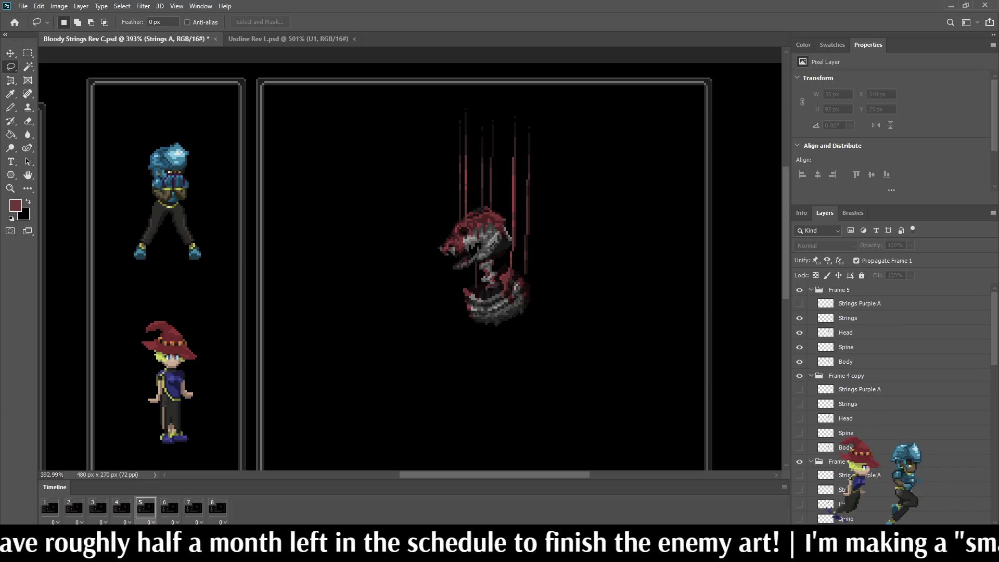
- Move the Frame 5 Head layer down 1 pixel and preview the change
click(845, 332)
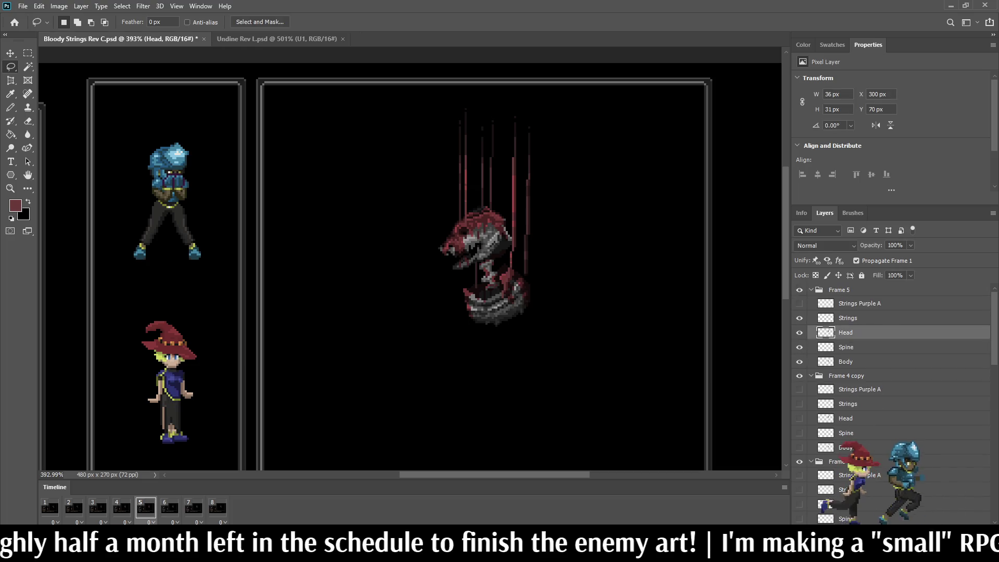
key(ctrl+Down)
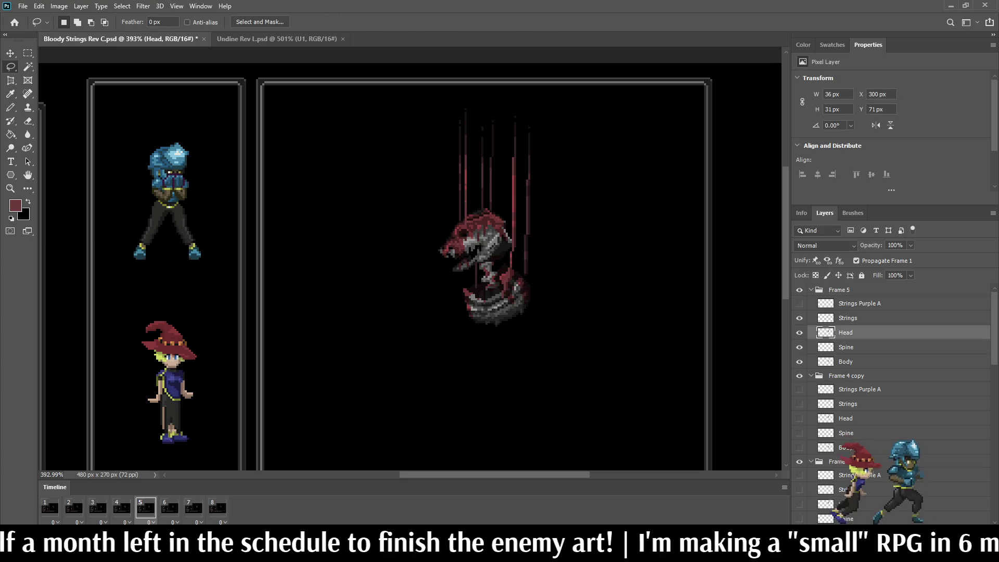
key(space)
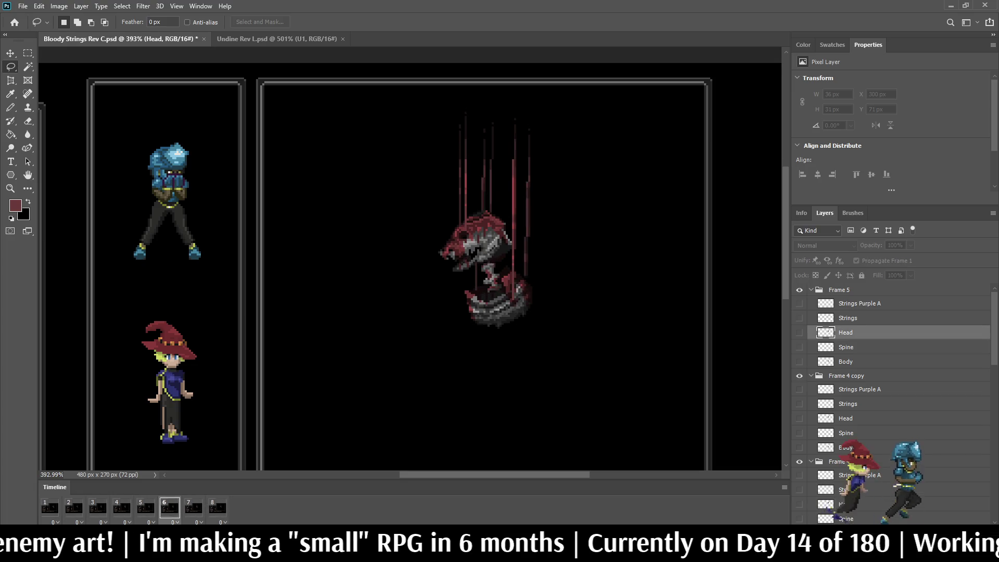
key(space)
- Replay the loop a few times, stop on frame 5, then switch to the Undine document
key(space)
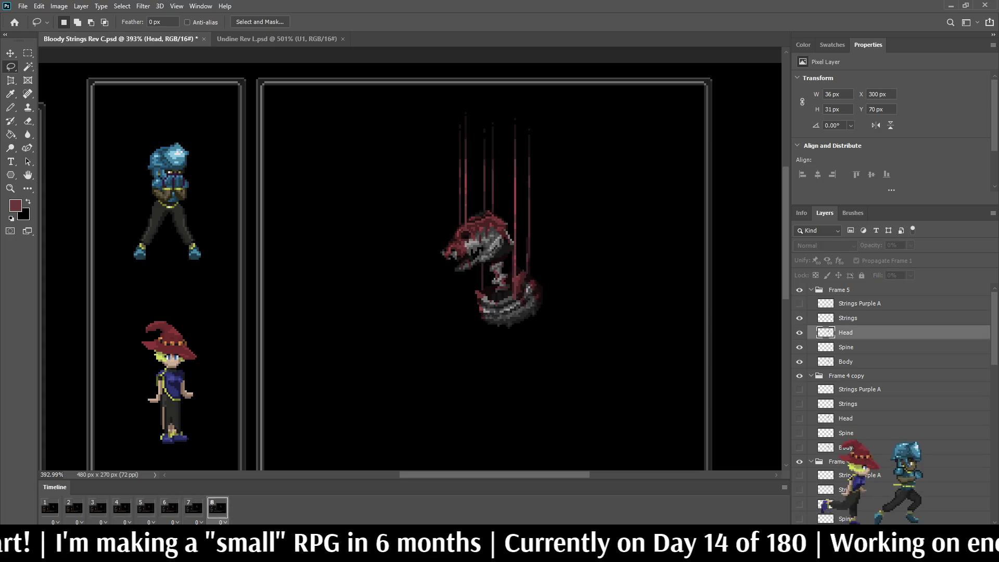
key(space)
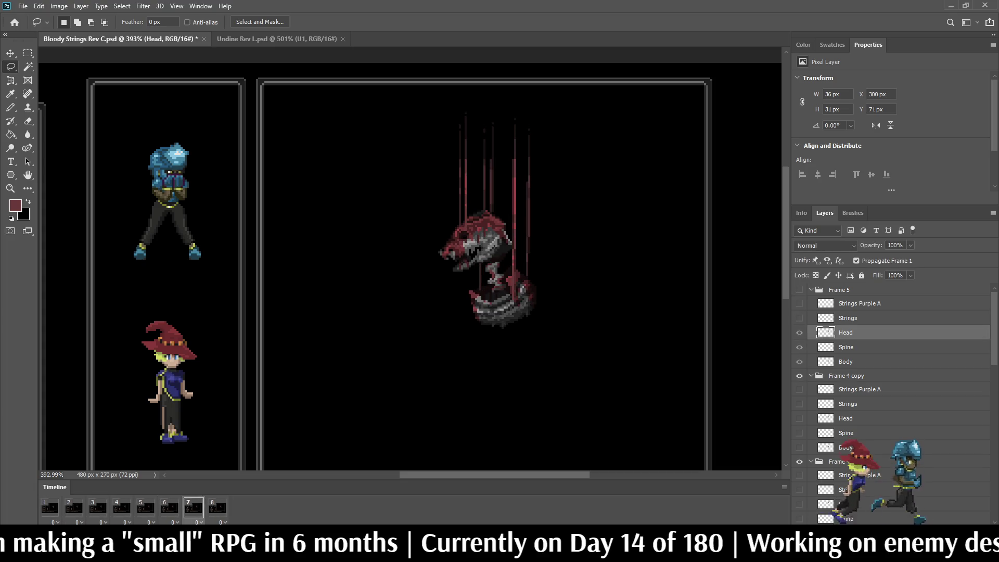
key(space)
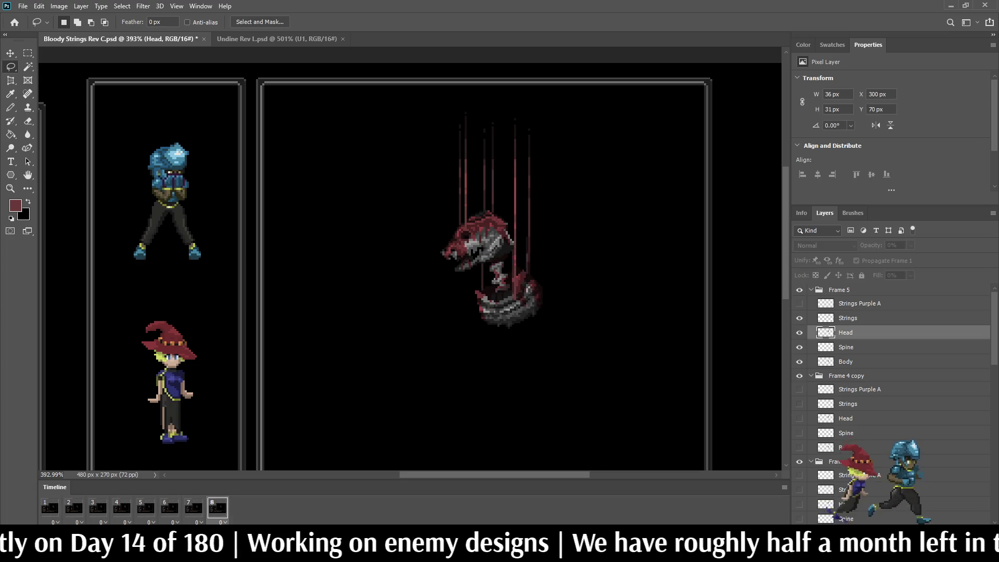
key(space)
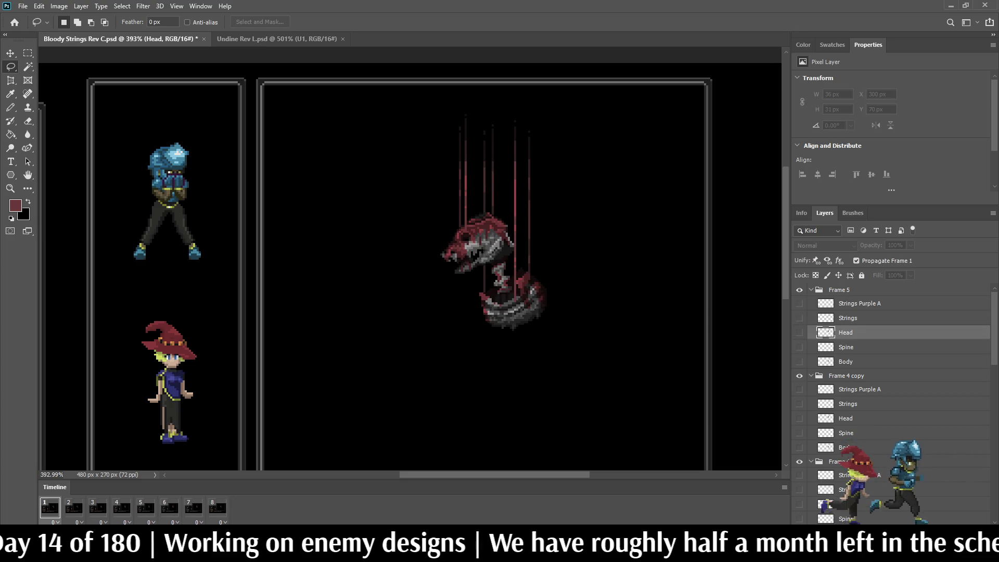
key(space)
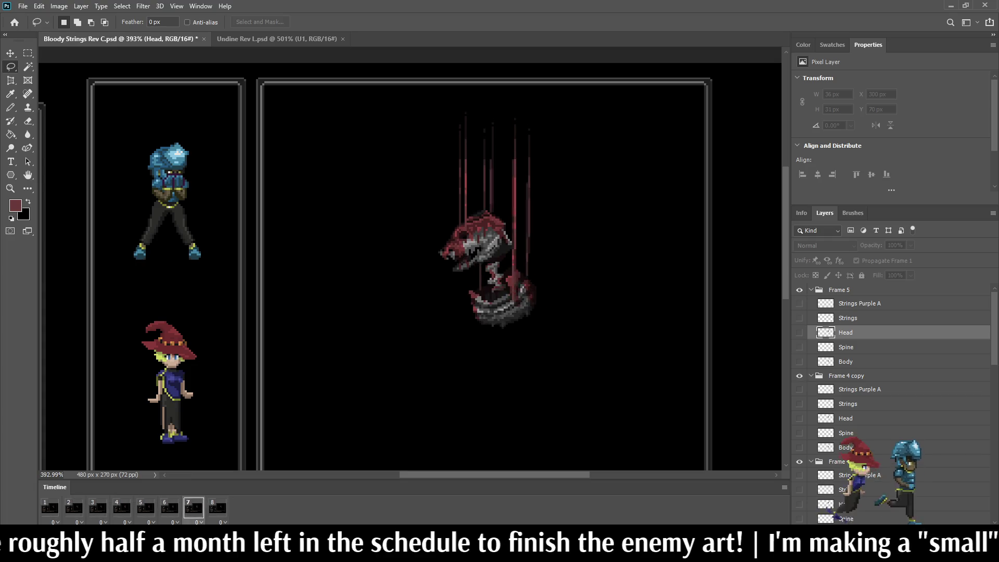
key(space)
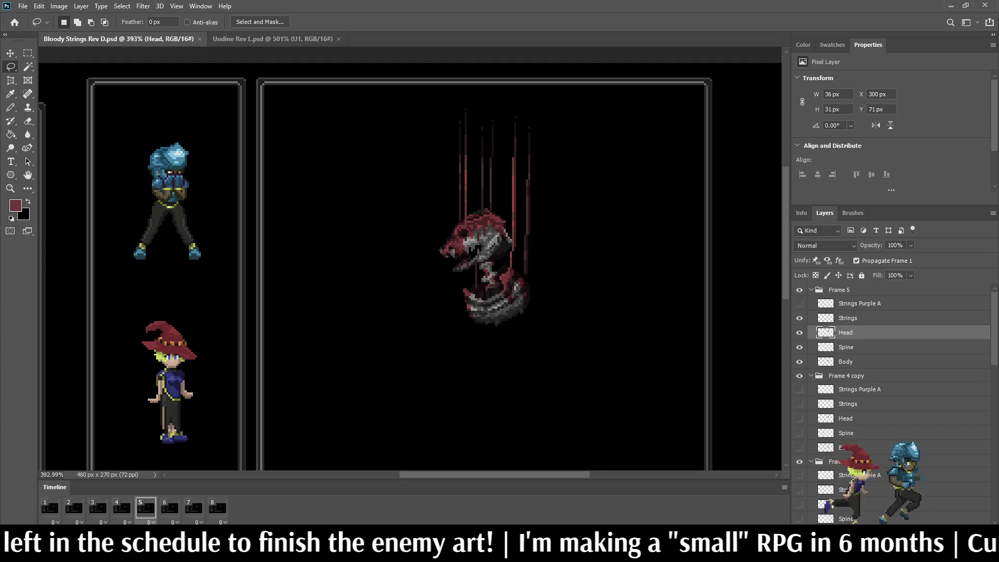
key(ctrl+Tab)
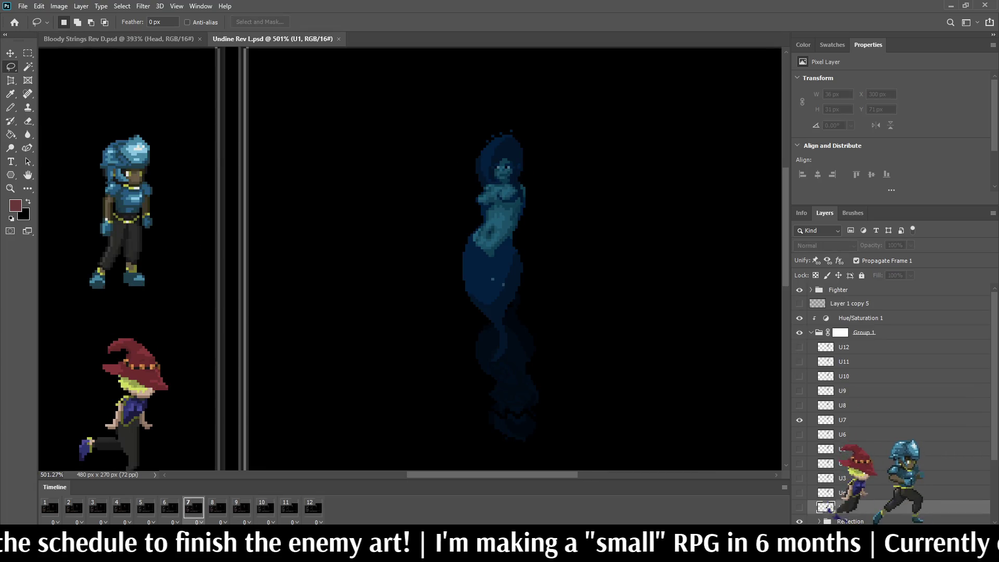
- Close the Undine Rev L.psd document
key(ctrl+w)
scroll(409, 260, down, 2)
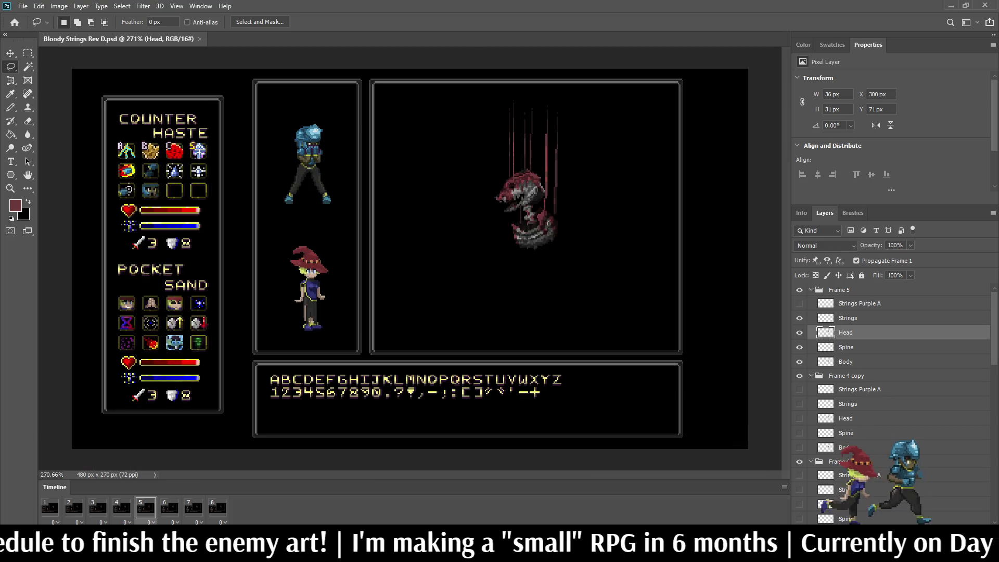
scroll(598, 108, up, 3)
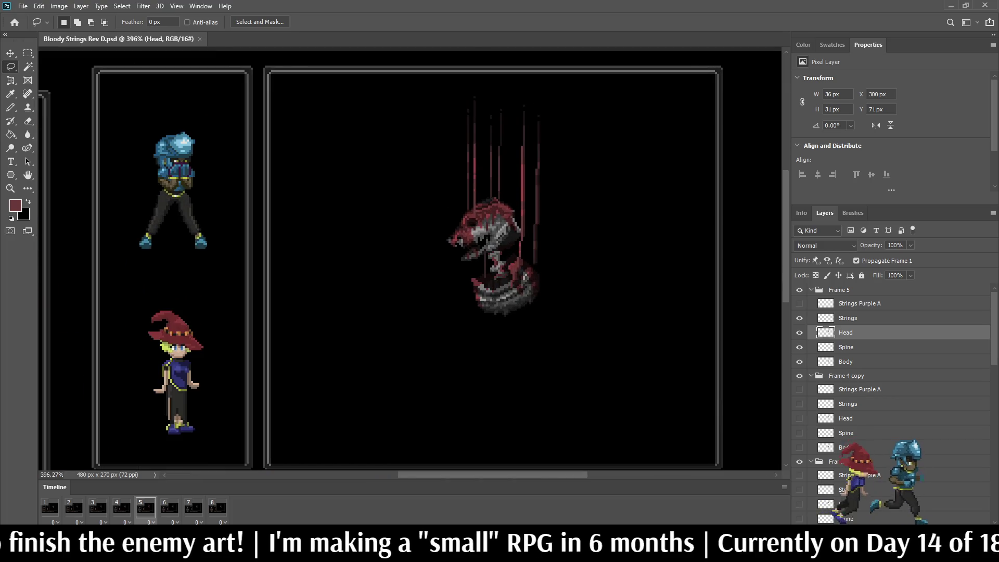
scroll(631, 182, up, 1)
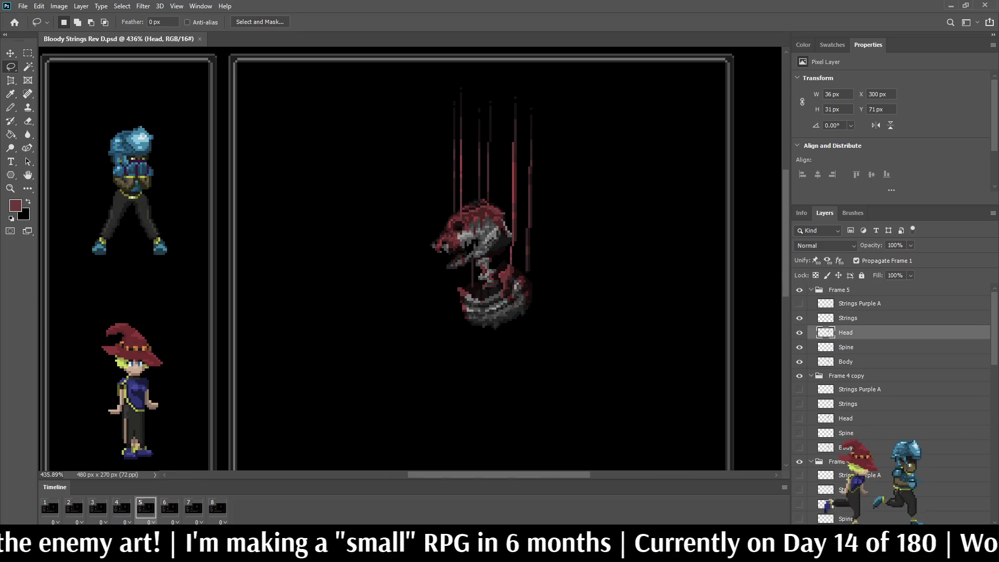
- Collapse the Frame 5 through Frame 1 layer groups, including copies, and clear the layer selection
click(839, 289)
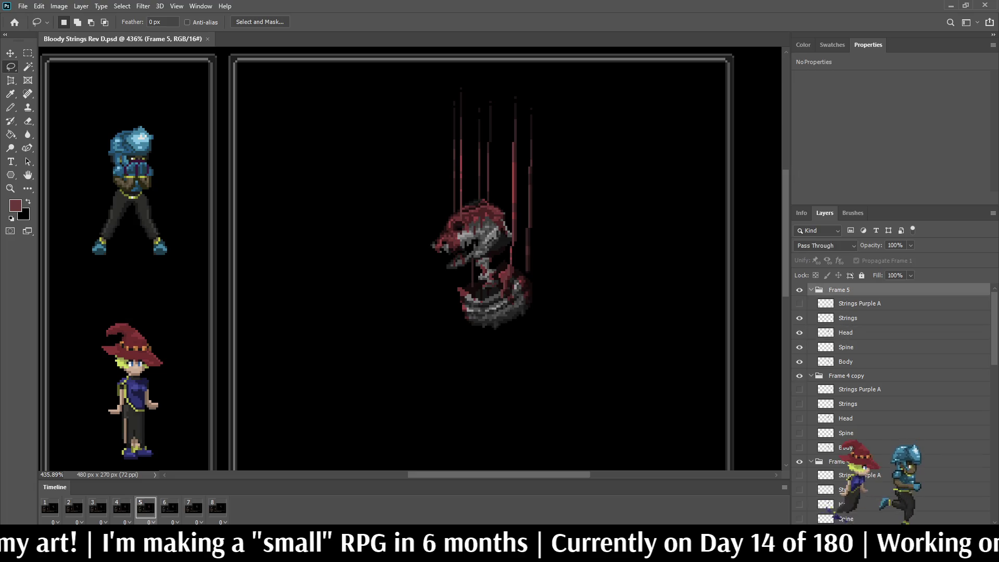
click(811, 289)
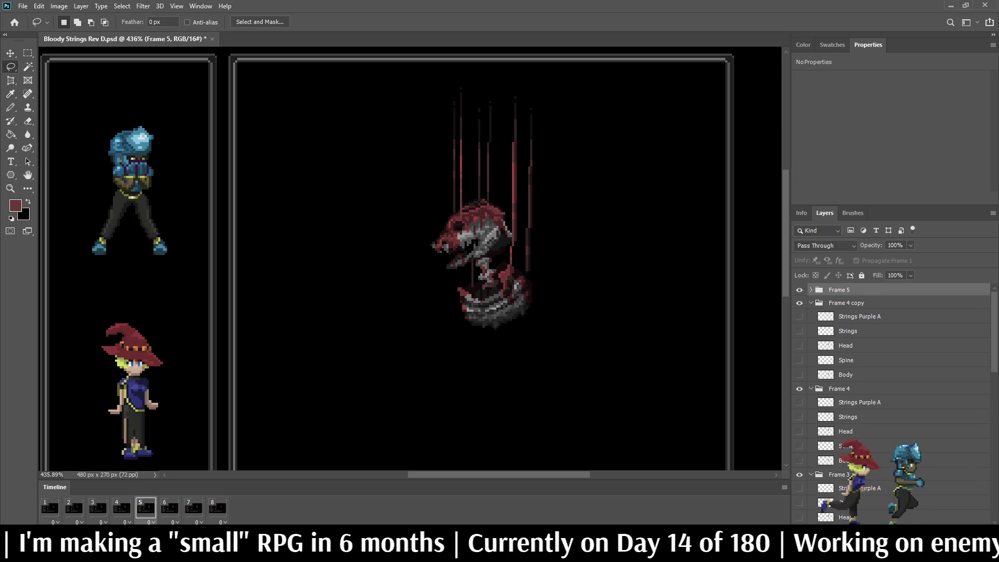
click(811, 303)
click(810, 316)
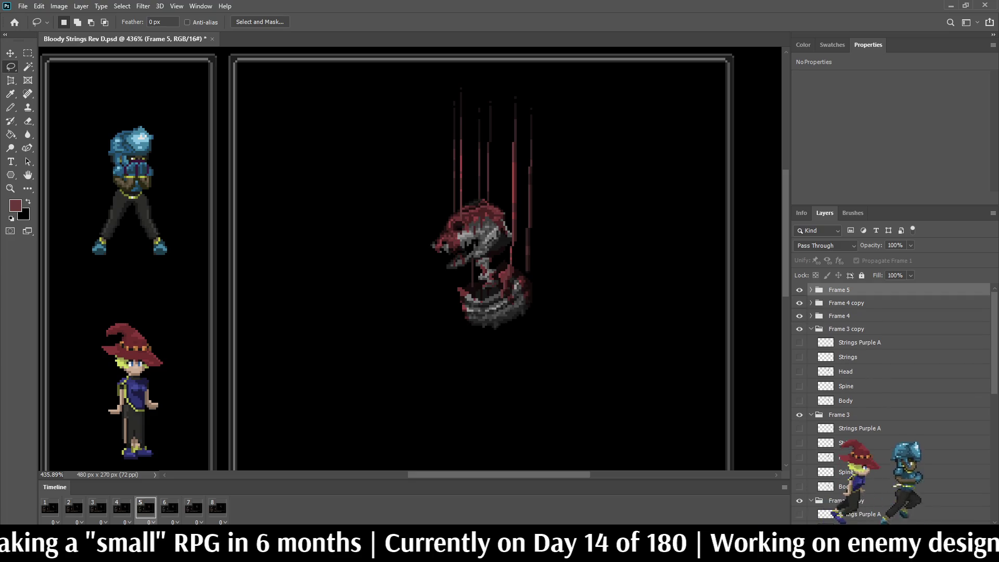
click(811, 328)
click(811, 342)
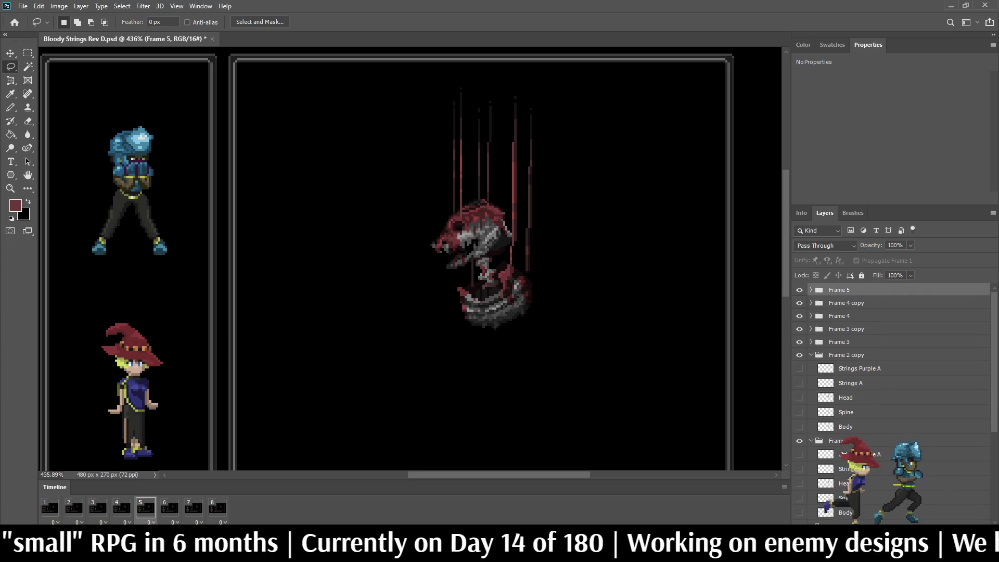
click(811, 354)
click(811, 368)
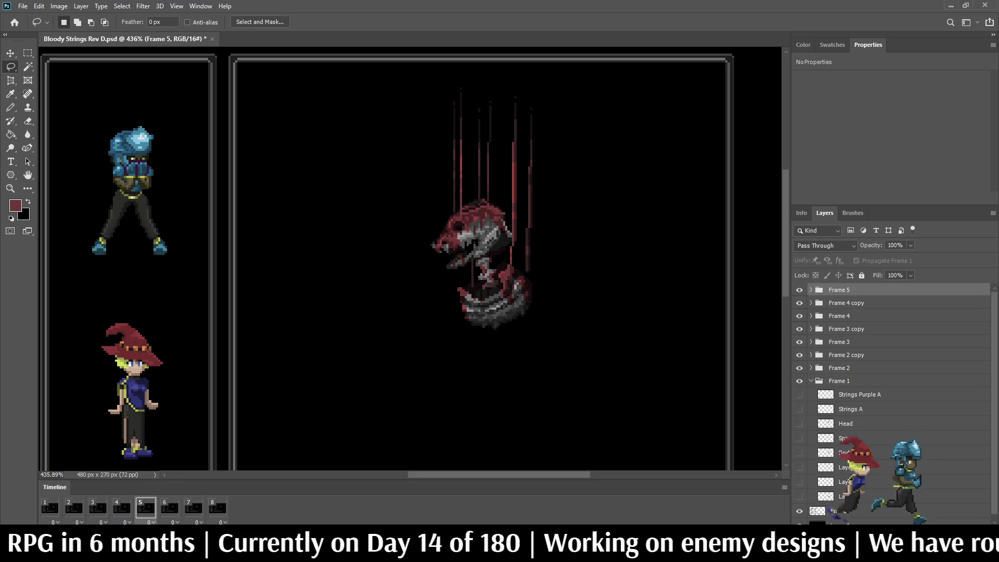
click(810, 381)
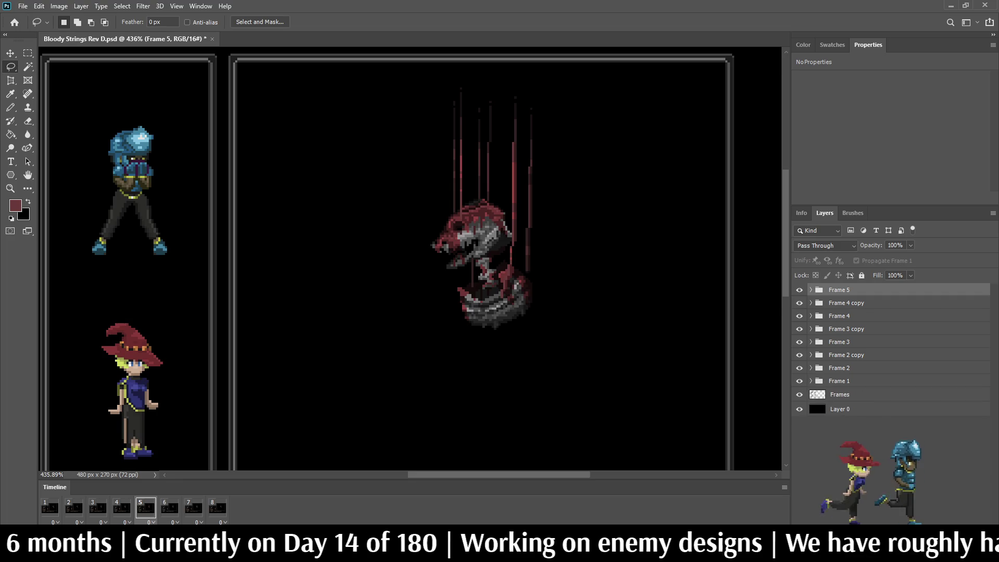
click(885, 427)
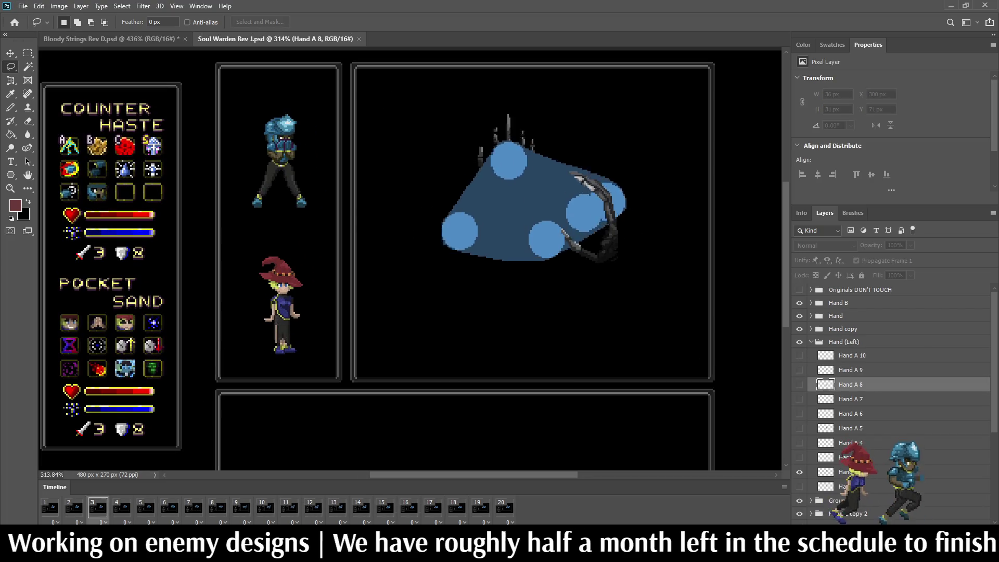
- Scroll the document view while the Soul Warden Rev J and Rev E files are brought up
scroll(600, 234, up, 1)
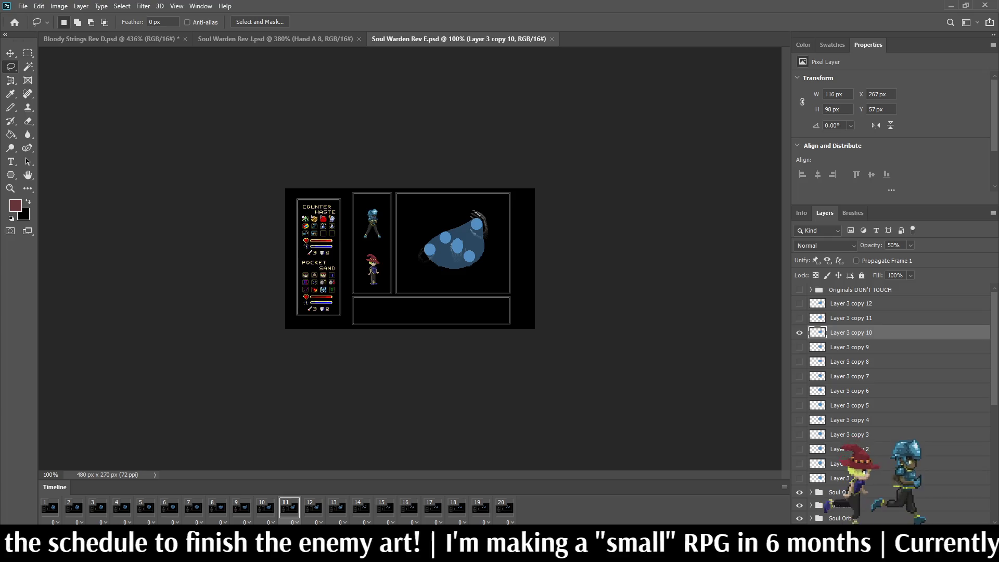
- Select all the Layer 3 copy orb layers and hide the battle-screen Frame layer
shift+click(850, 303)
scroll(889, 364, down, 2)
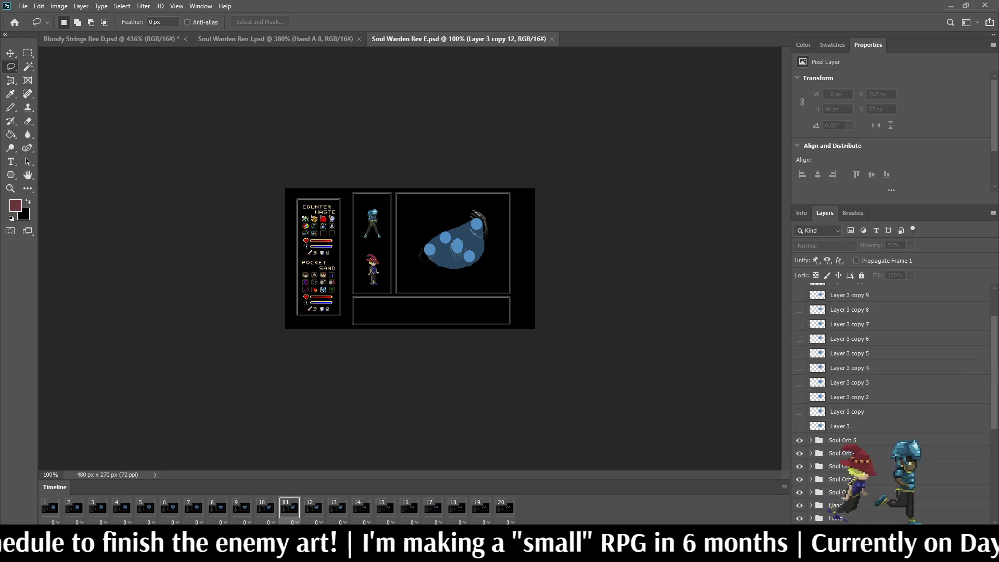
key(ctrl+alt+a)
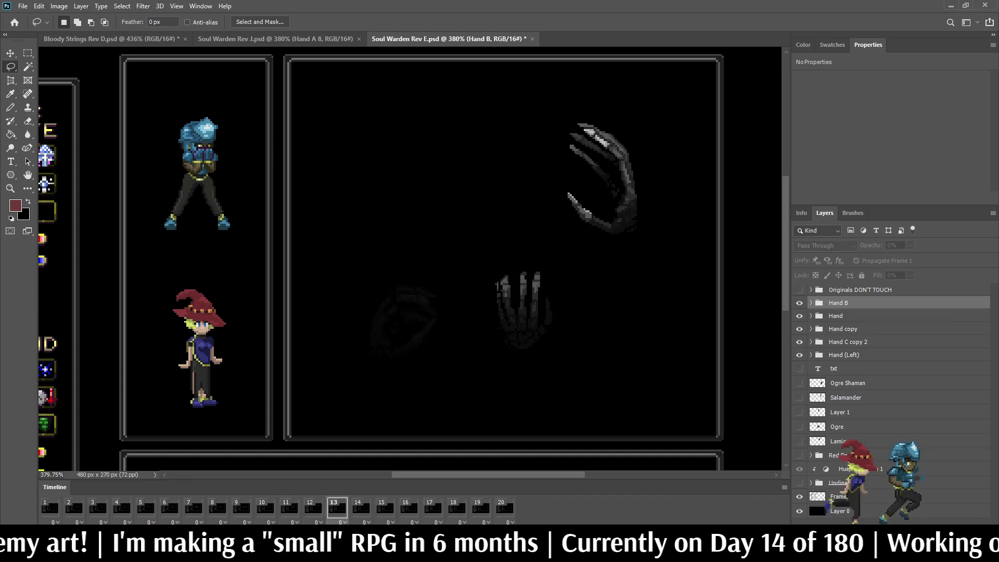
scroll(409, 258, down, 3)
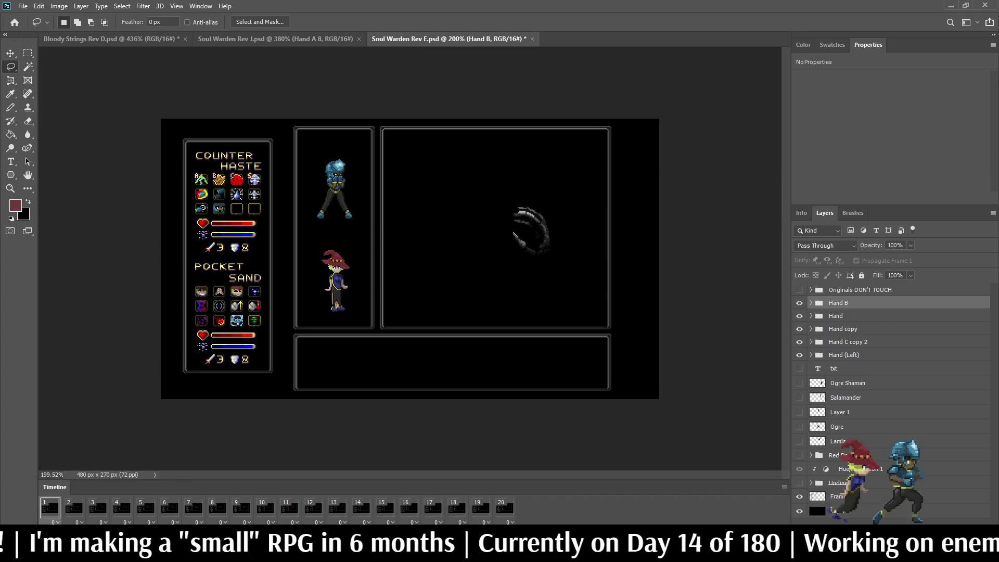
scroll(410, 258, down, 3)
click(798, 496)
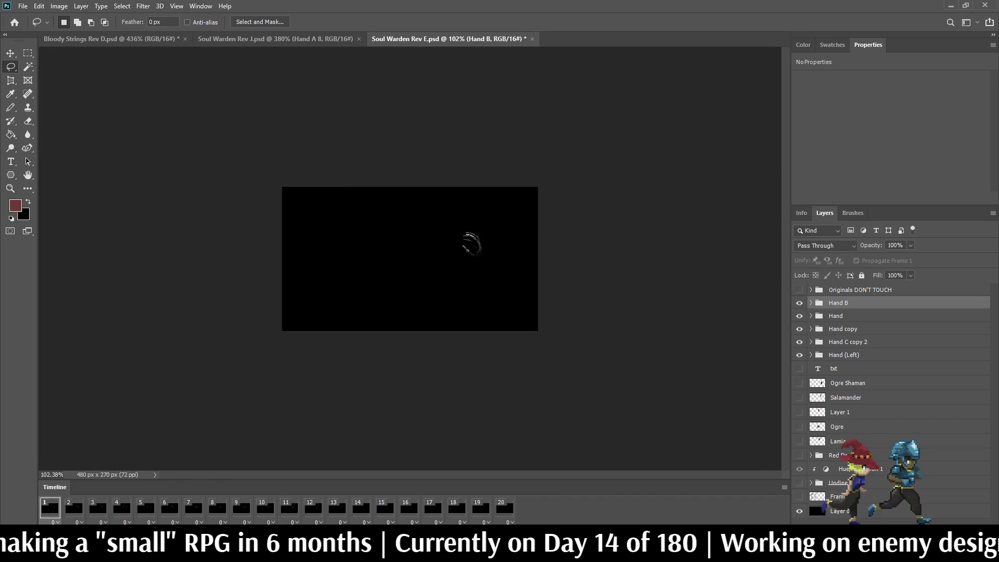
key(f)
key(f)
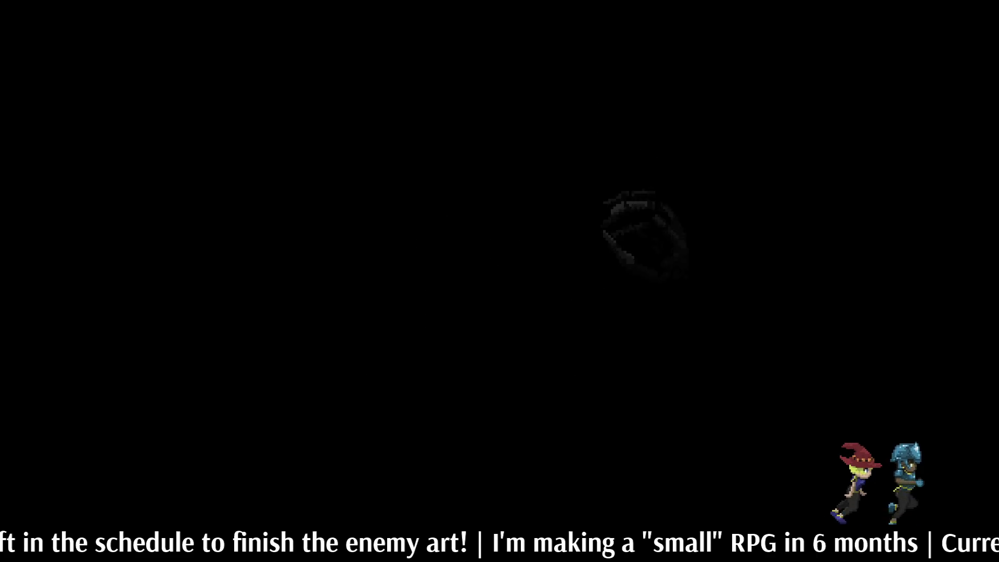
scroll(410, 259, down, 3)
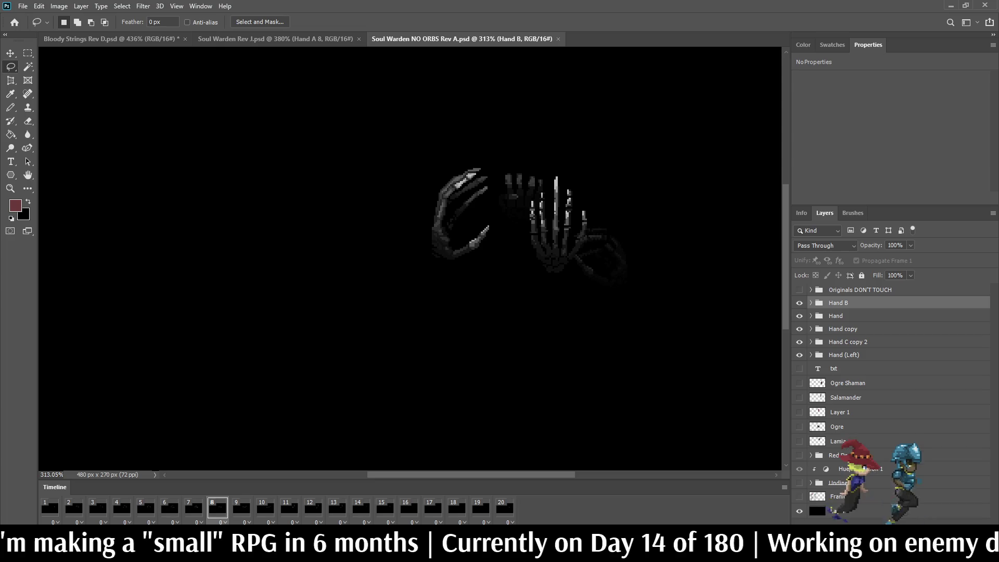
key(ctrl+w)
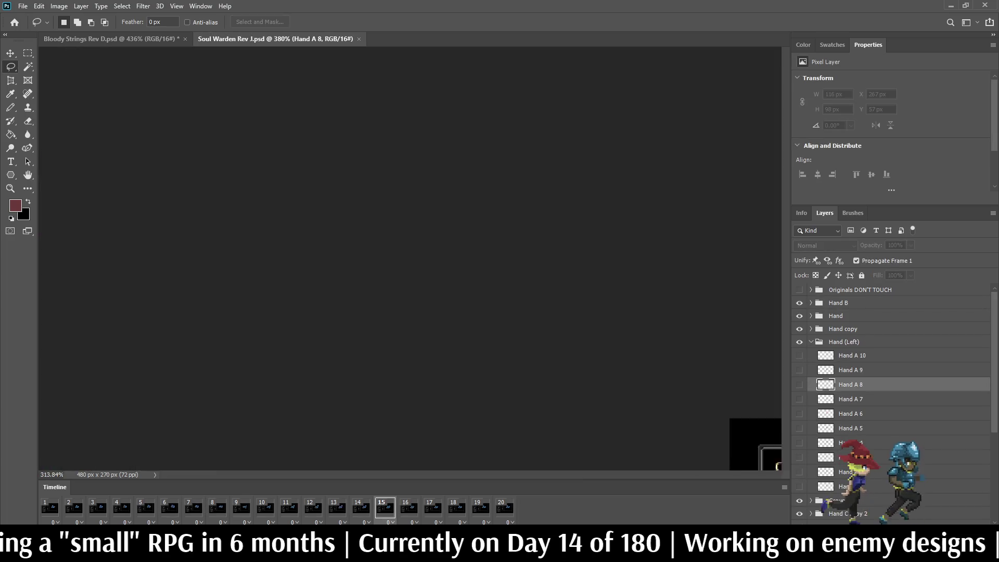
scroll(520, 234, up, 3)
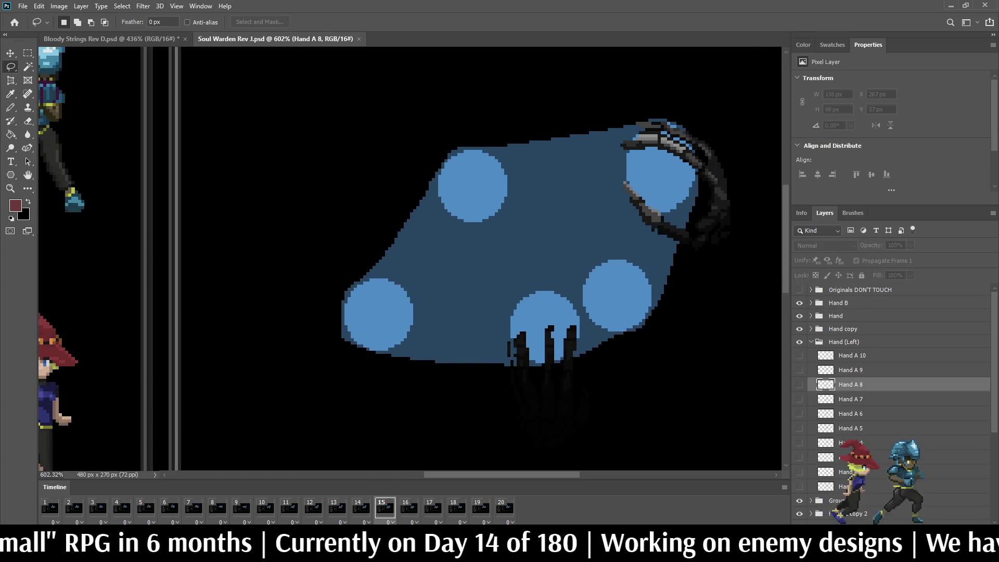
scroll(411, 260, down, 3)
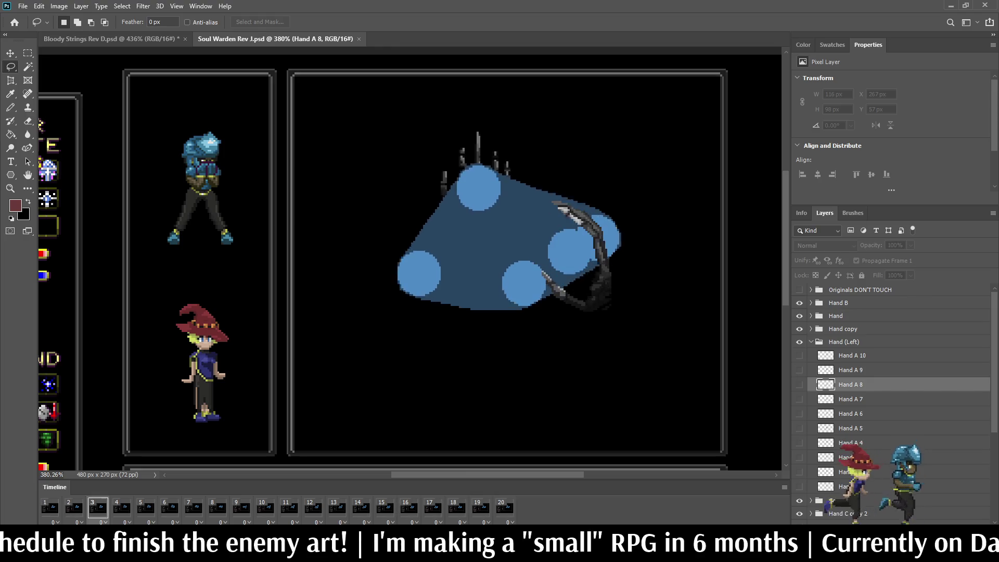
key(ctrl+w)
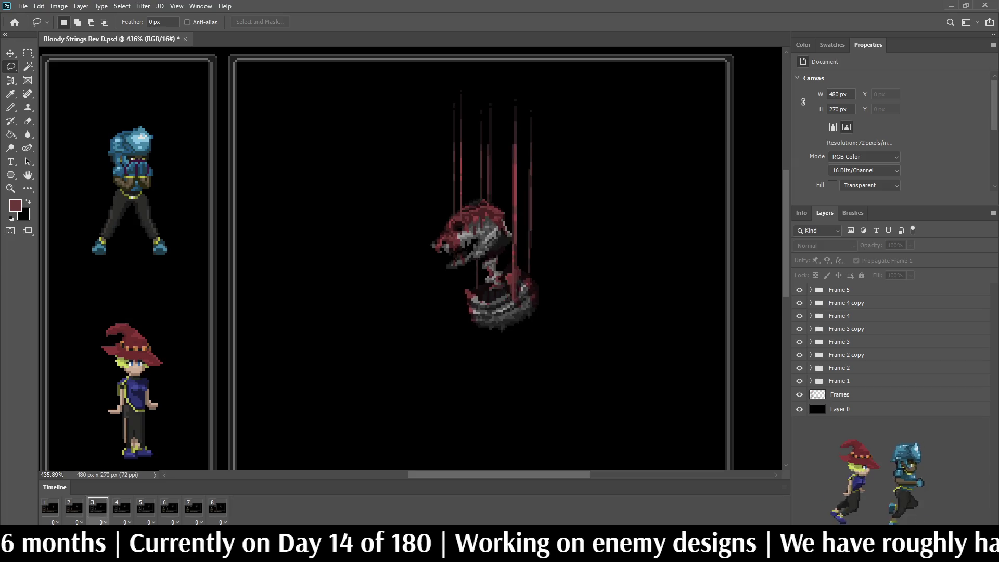
- Zoom in and out on the monster, then save Bloody Strings Rev D.psd
scroll(409, 258, down, 5)
scroll(409, 258, up, 3)
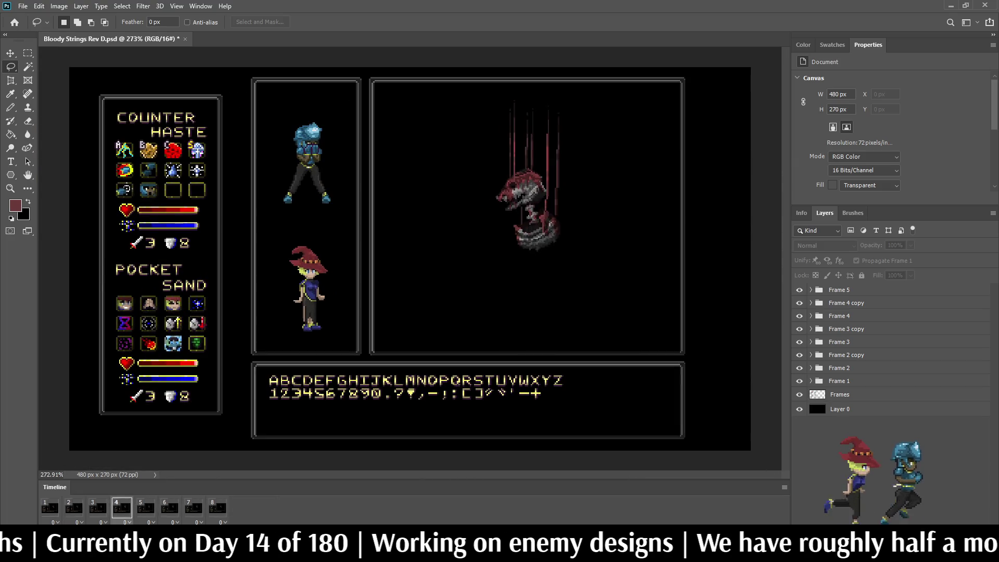
scroll(616, 115, up, 1)
scroll(617, 115, up, 1)
scroll(520, 235, up, 1)
scroll(520, 234, down, 1)
scroll(520, 234, down, 1)
scroll(608, 111, up, 1)
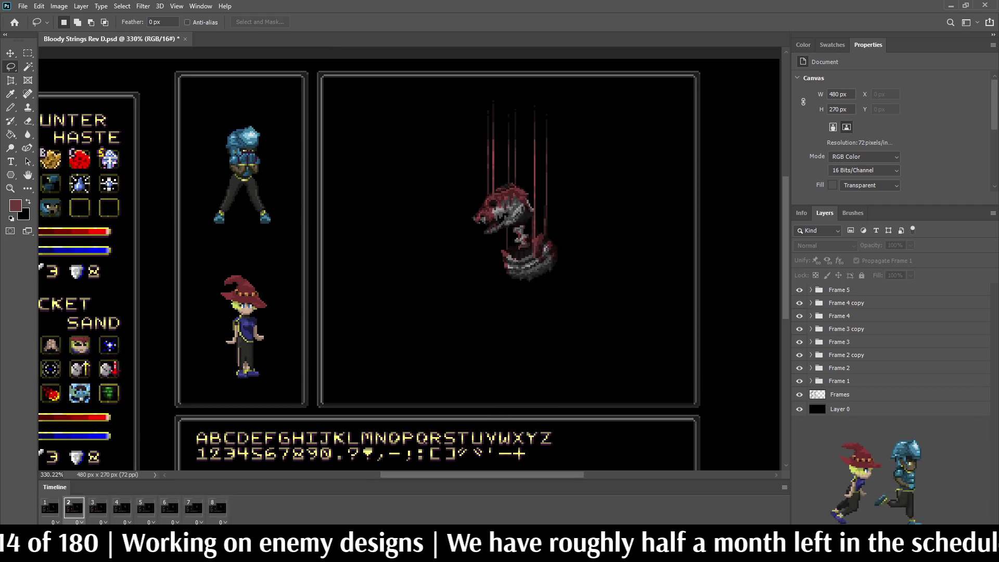
key(ctrl+s)
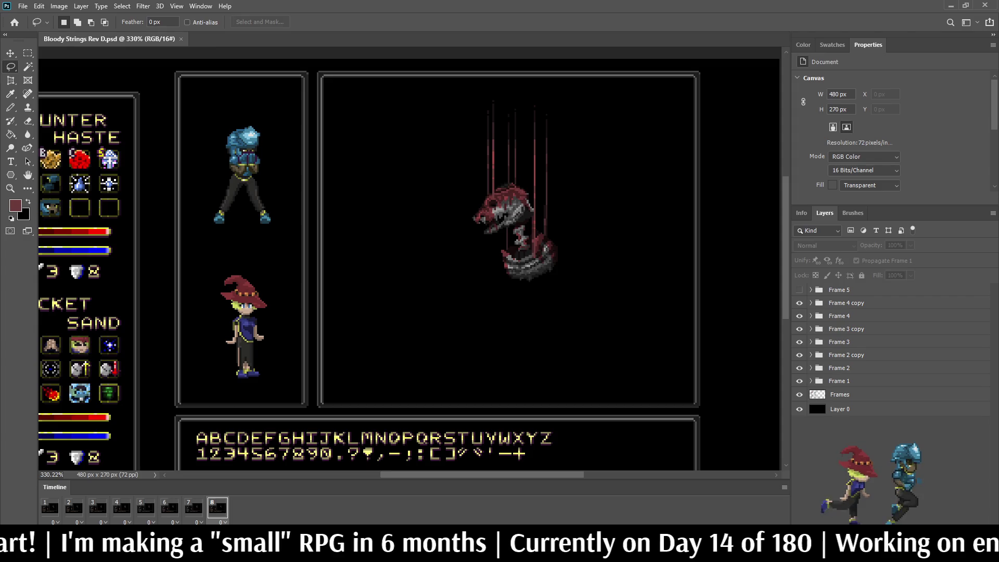
- Zoom around the playing monster, then add a Brightness/Contrast adjustment layer above the frames
scroll(495, 204, up, 10)
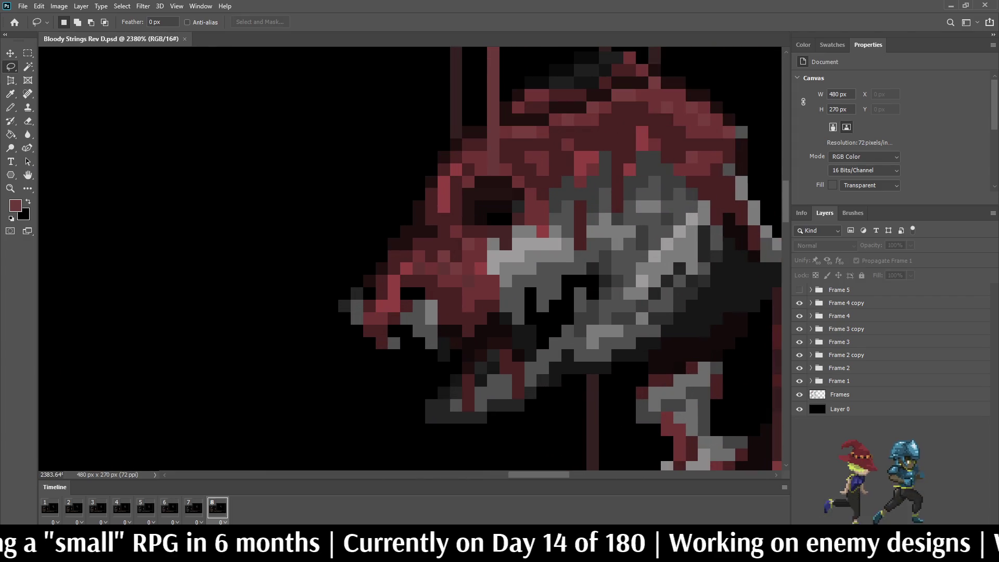
scroll(589, 250, down, 7)
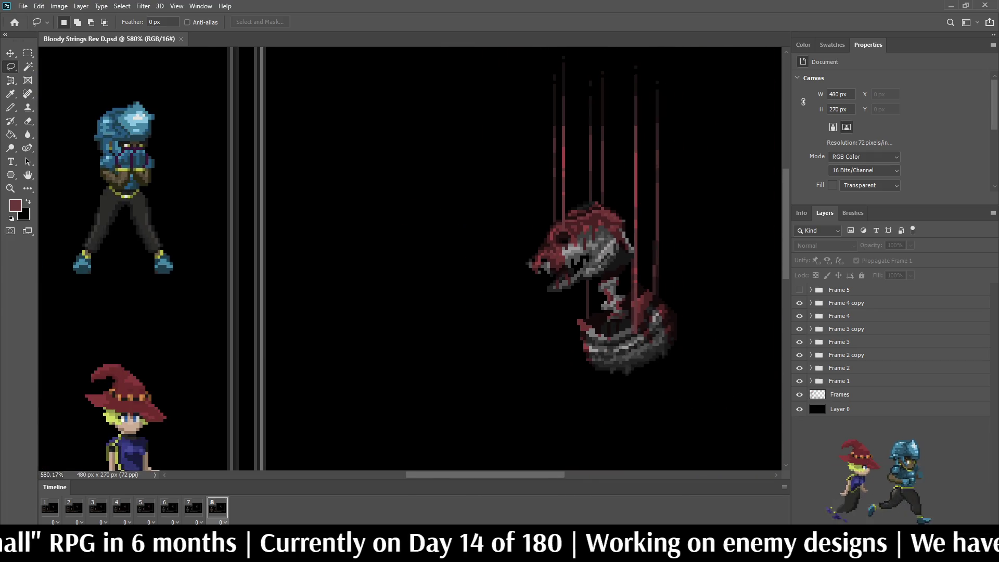
scroll(559, 232, up, 9)
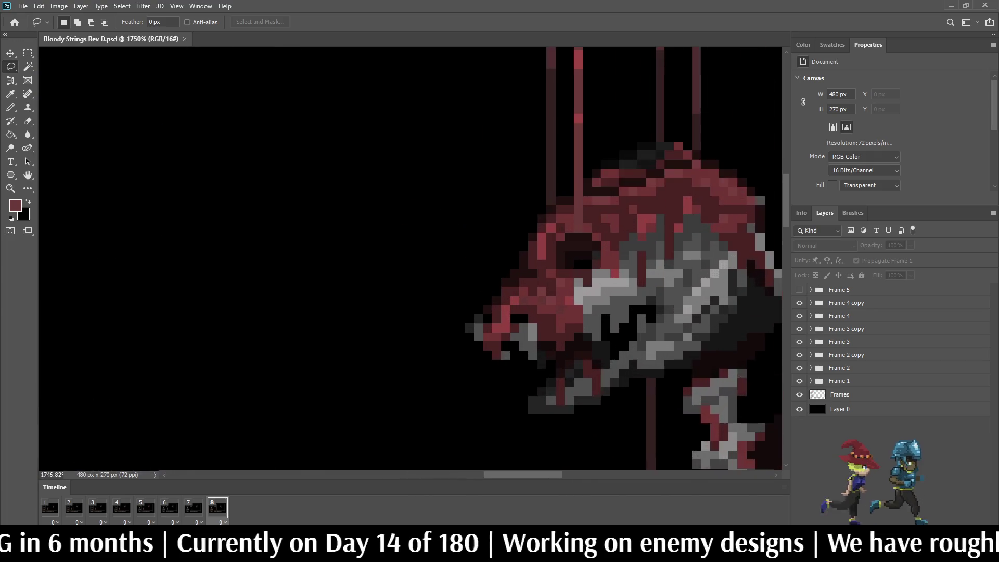
scroll(520, 203, down, 12)
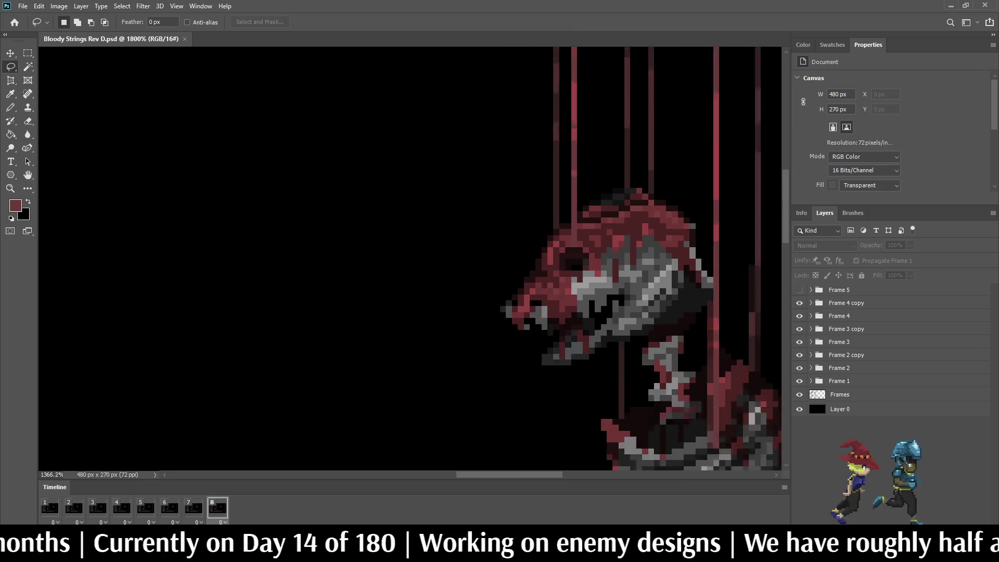
scroll(520, 224, up, 4)
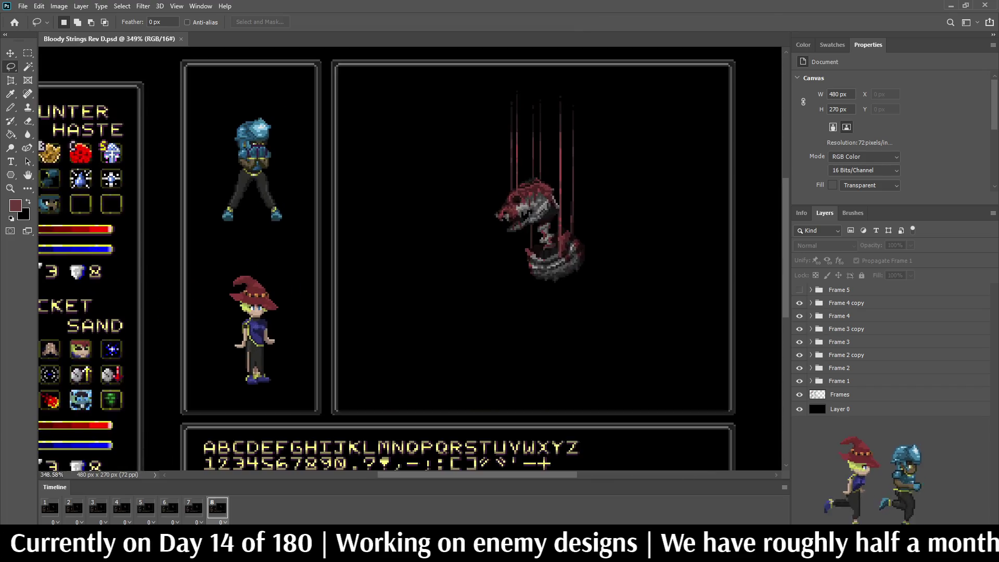
scroll(520, 223, down, 3)
scroll(521, 223, up, 2)
scroll(520, 223, down, 3)
scroll(520, 224, up, 2)
scroll(521, 224, up, 2)
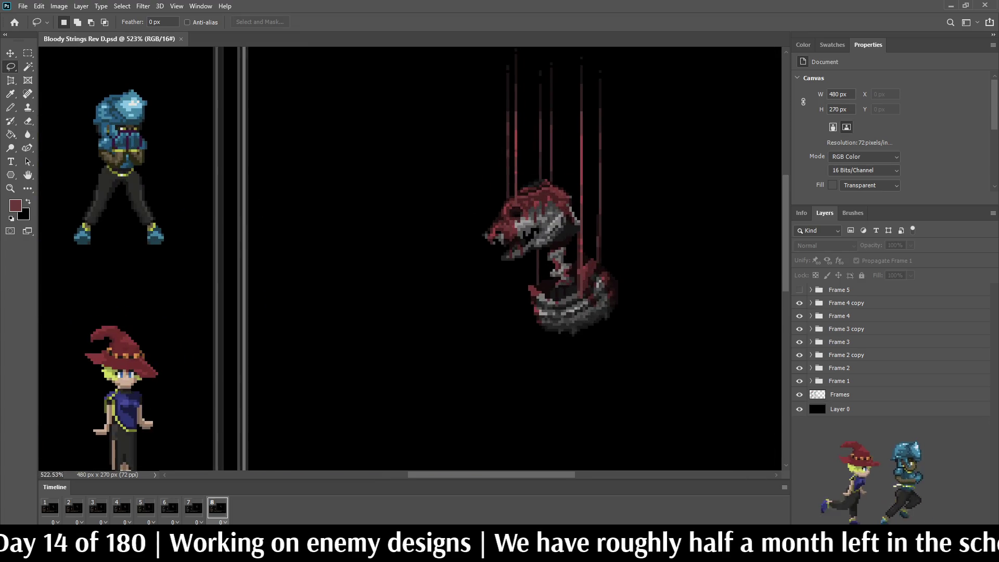
scroll(520, 224, down, 2)
scroll(520, 224, up, 2)
scroll(567, 104, up, 1)
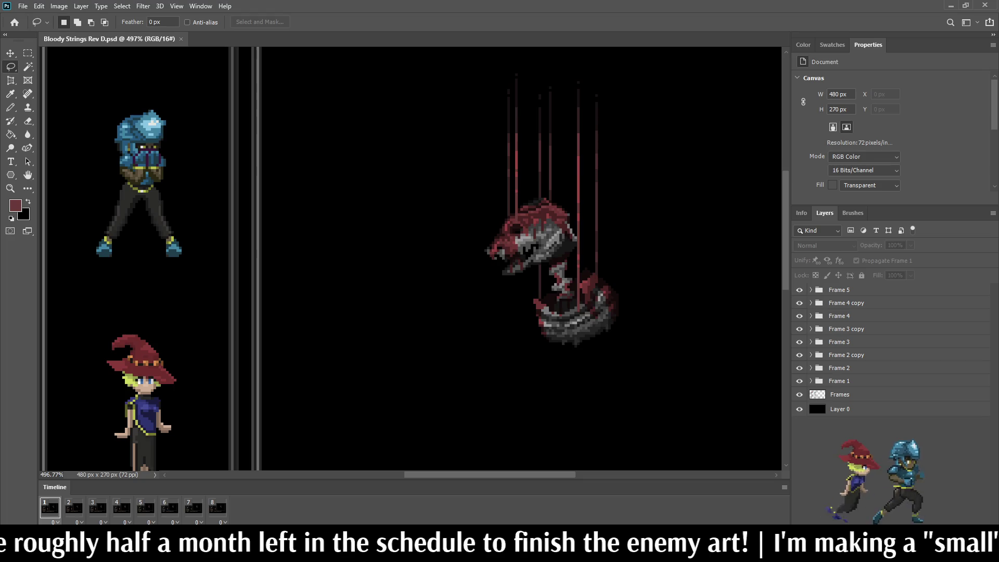
key(F2)
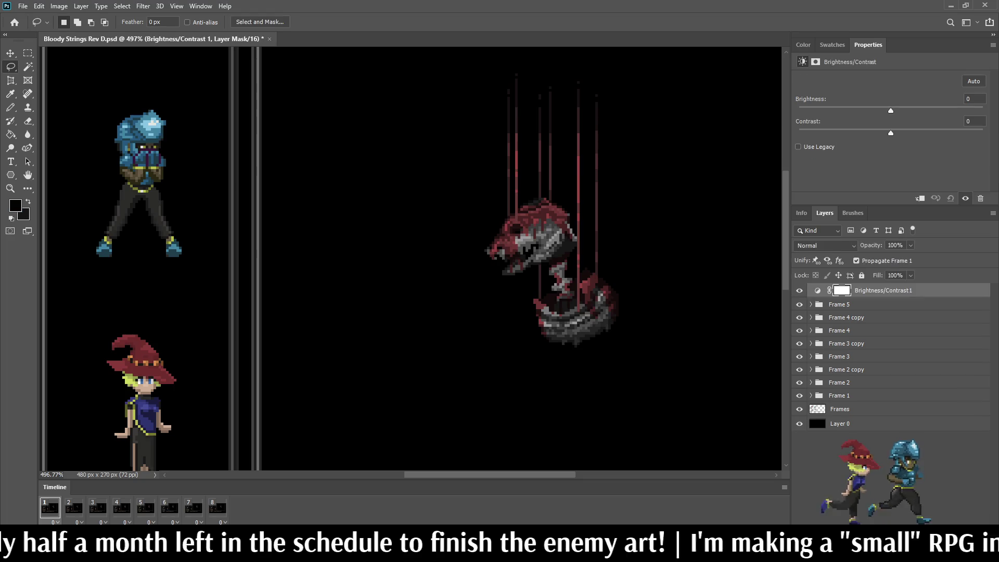
drag(890, 133, 932, 133)
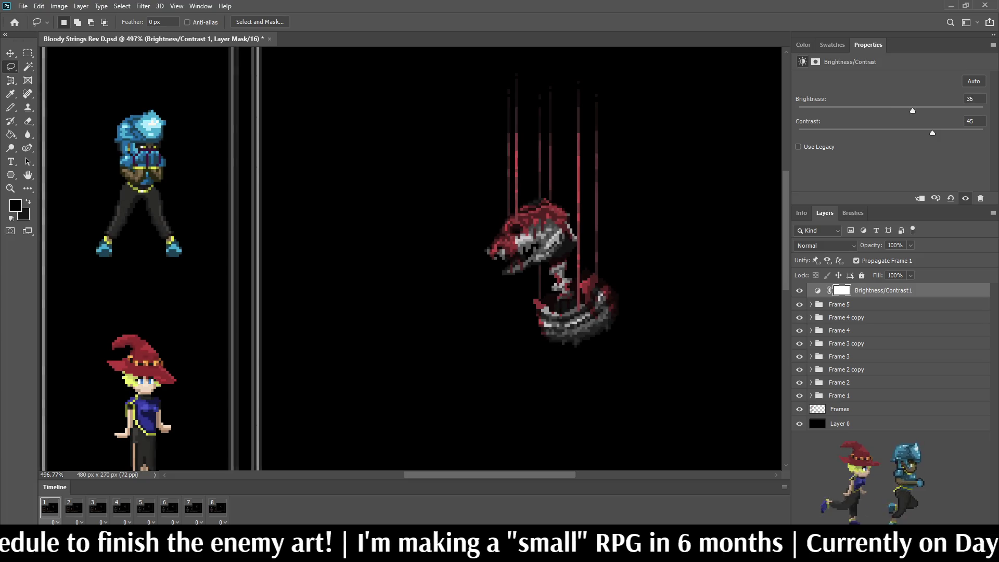
drag(890, 111, 897, 111)
click(973, 81)
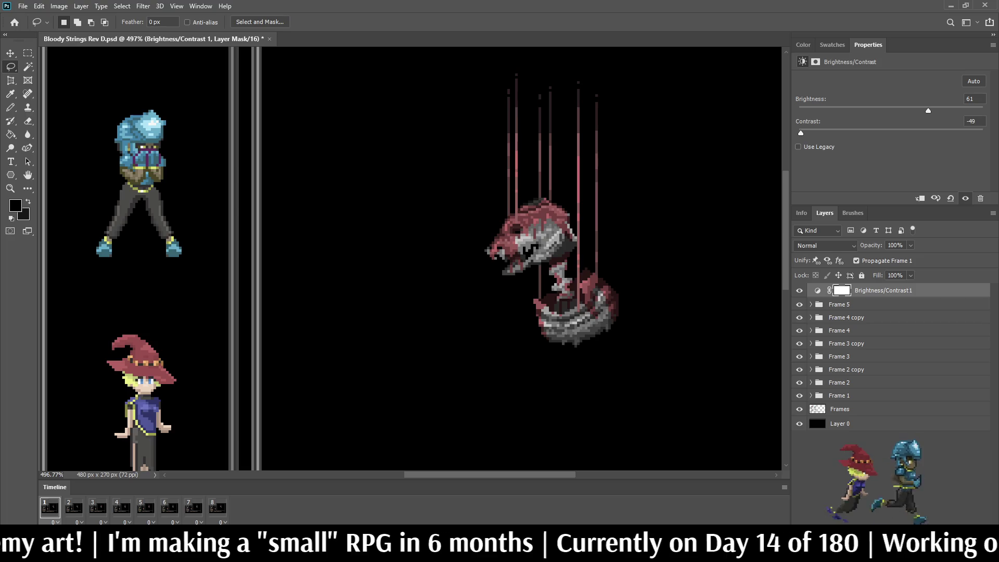
drag(927, 111, 892, 111)
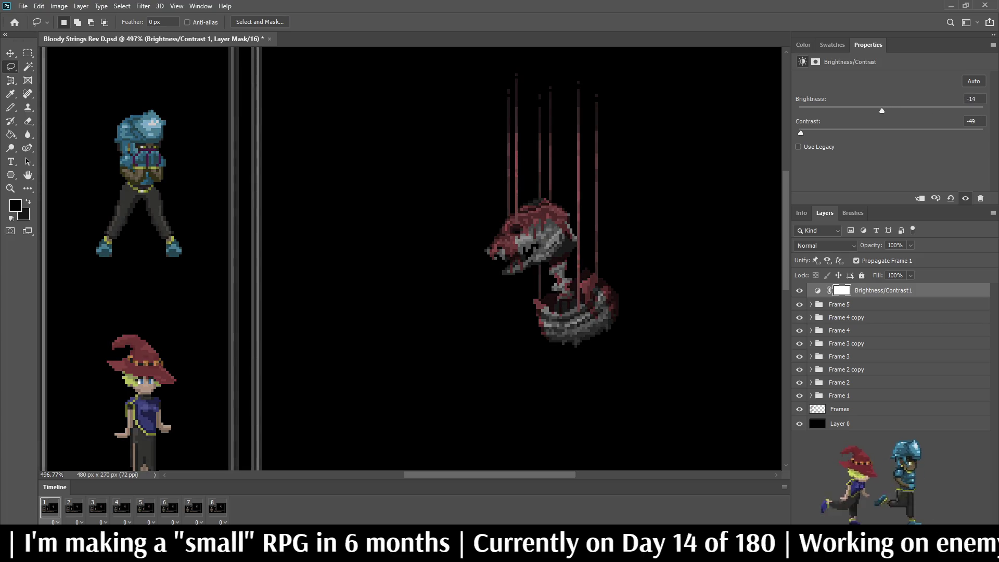
drag(801, 133, 951, 132)
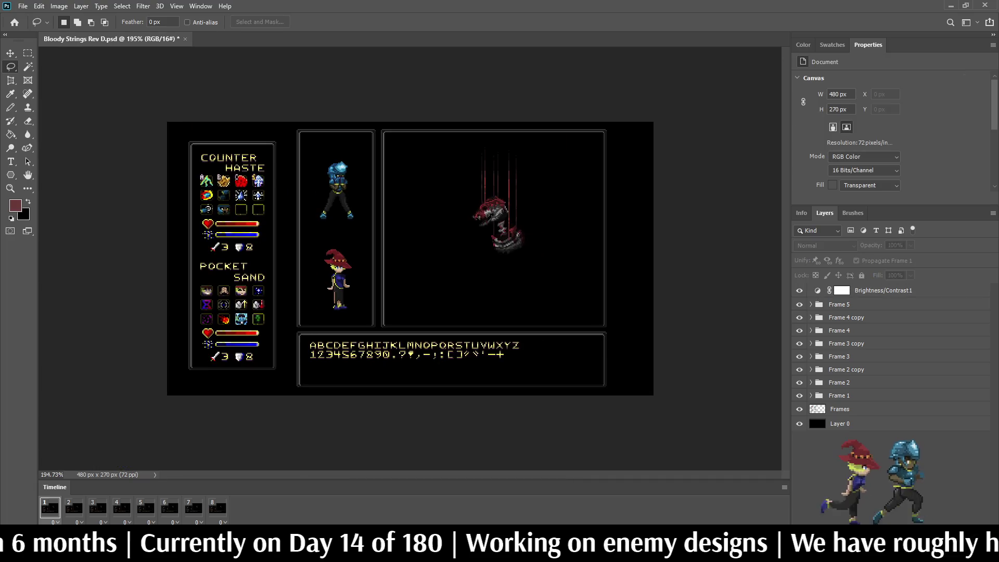
scroll(457, 198, up, 5)
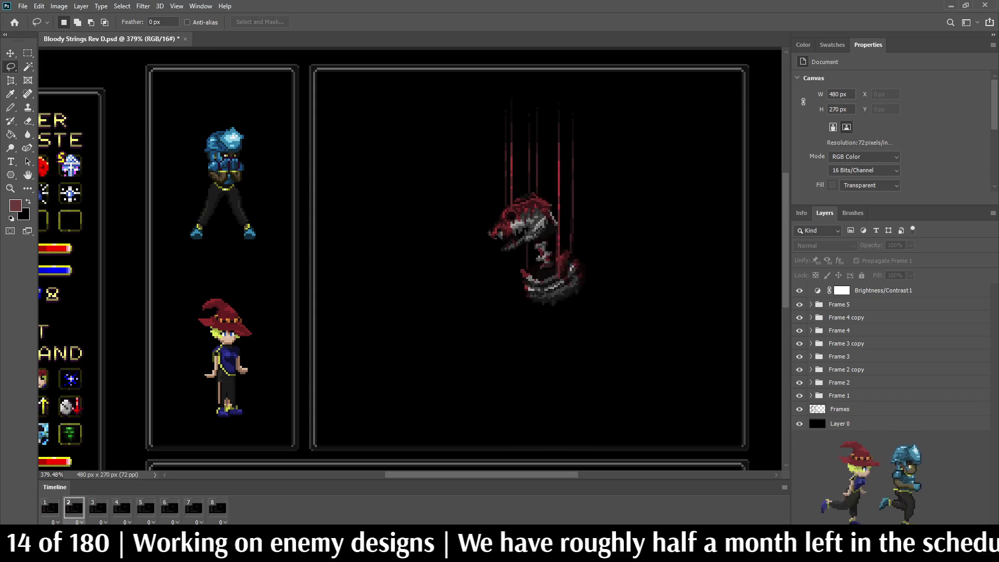
click(841, 290)
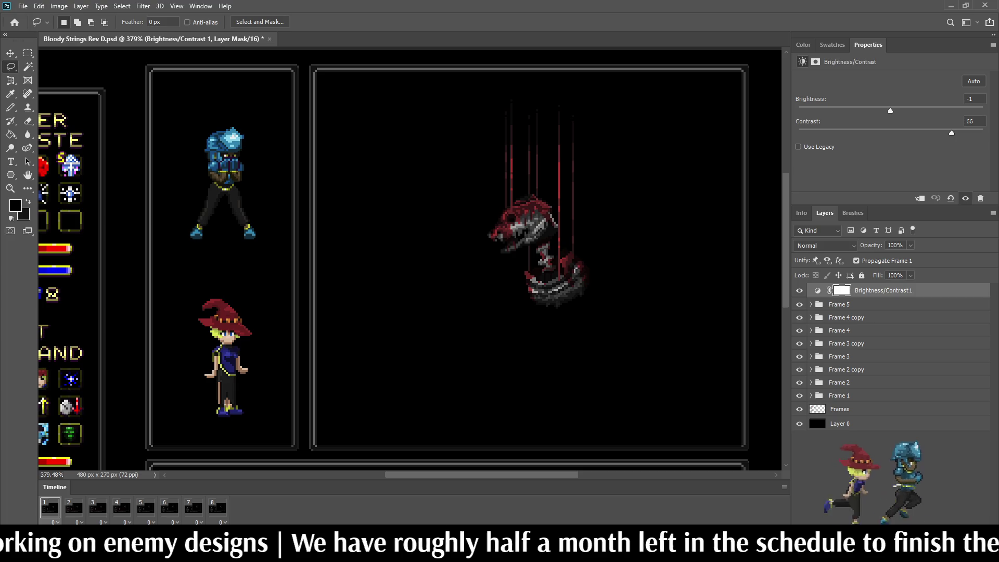
key(ctrl+z)
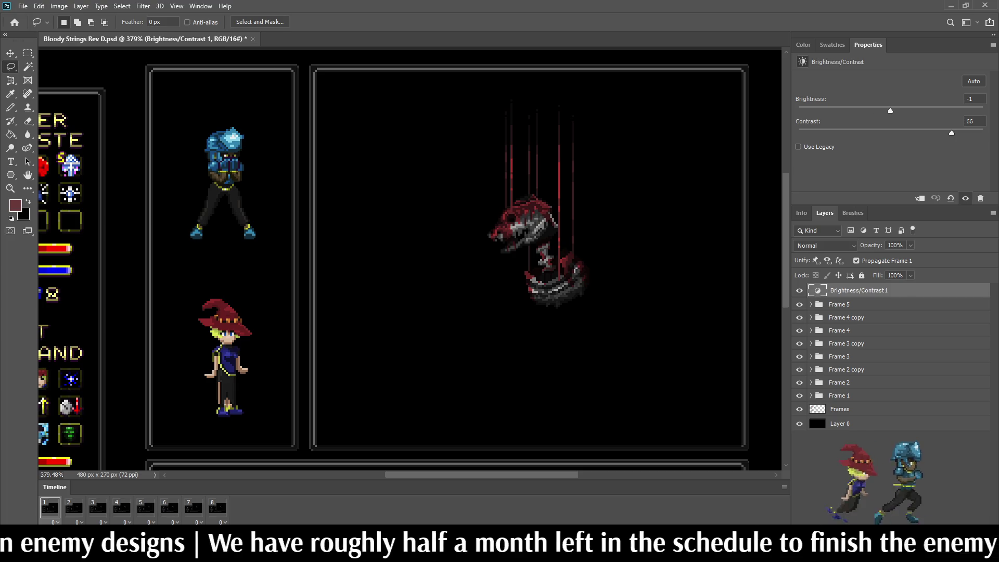
key(Delete)
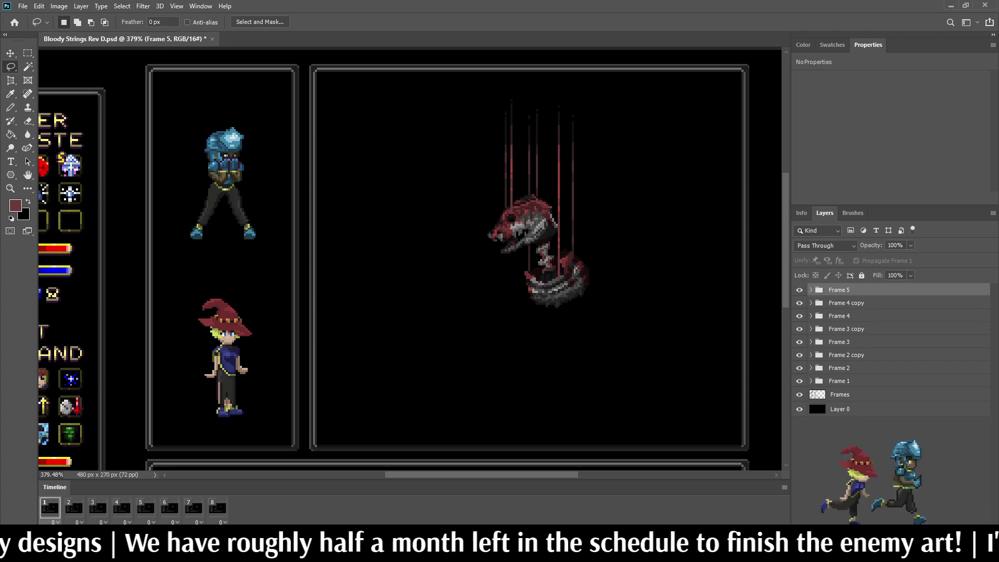
- Save the Bloody Strings Rev D.psd document
scroll(511, 133, up, 3)
key(ctrl+s)
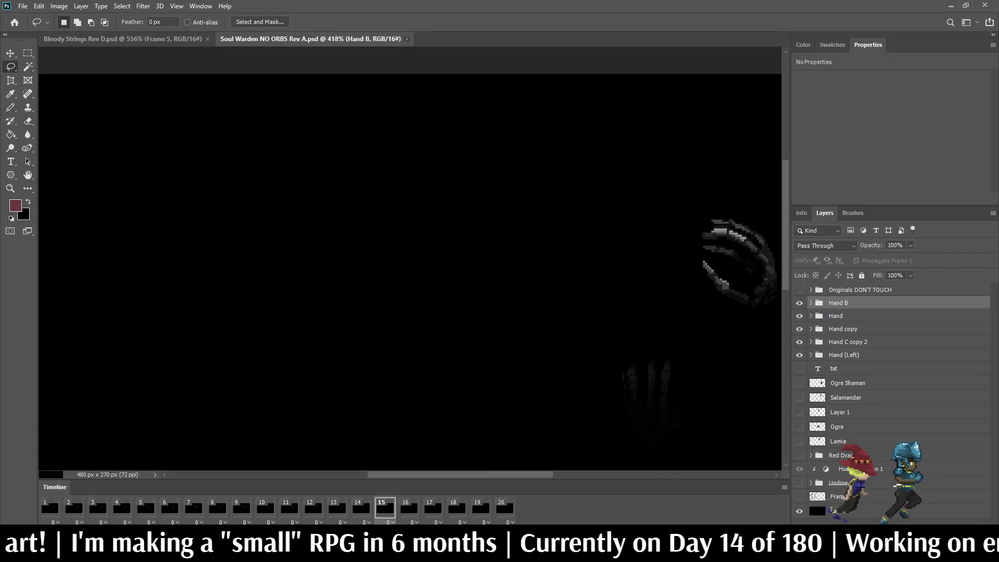
- Close the Soul Warden NO ORBS Rev A.psd document
key(ctrl+w)
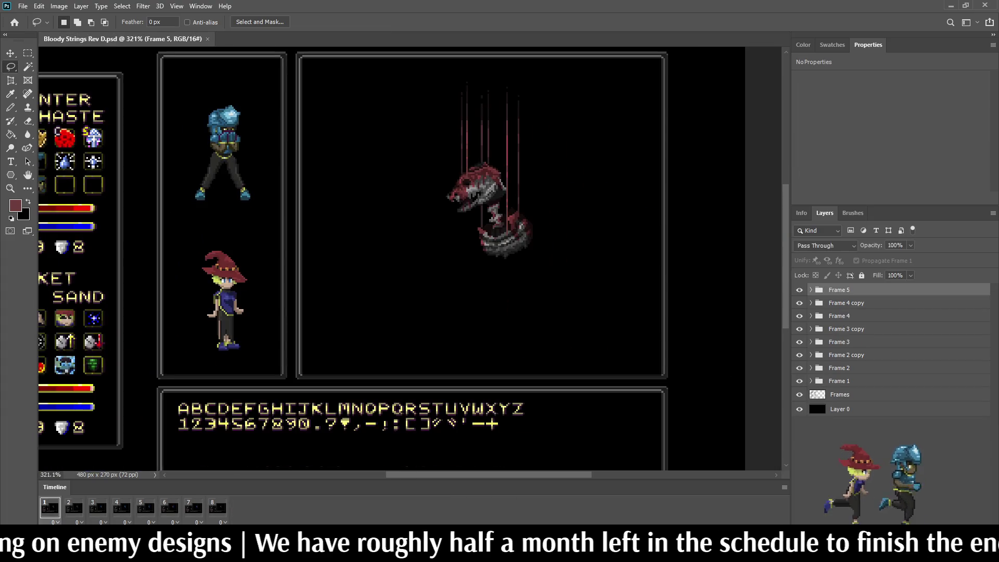
- Stop playback, hide the Frames layer leaving the creature on black, and show the canvas full screen
scroll(515, 117, up, 3)
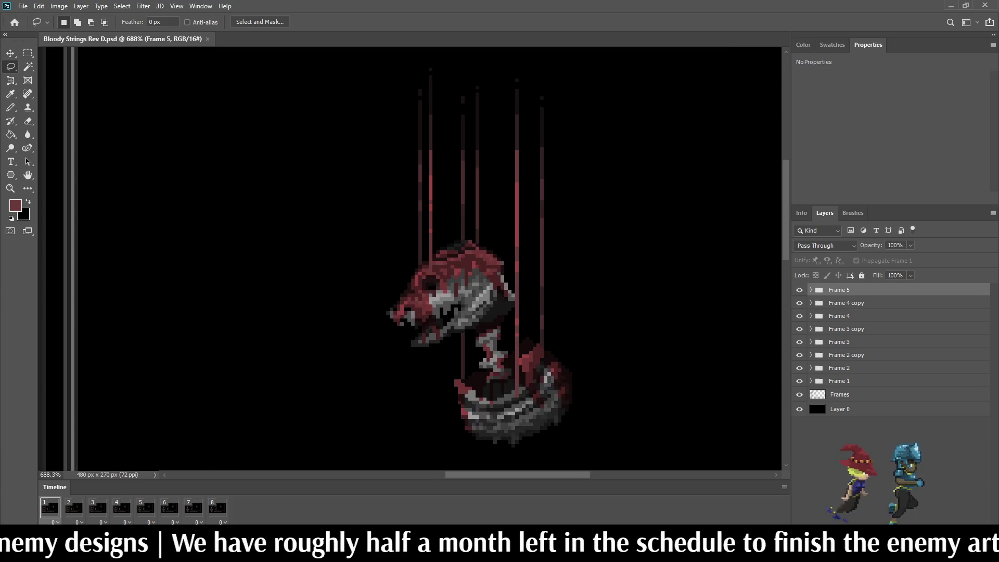
scroll(515, 117, down, 5)
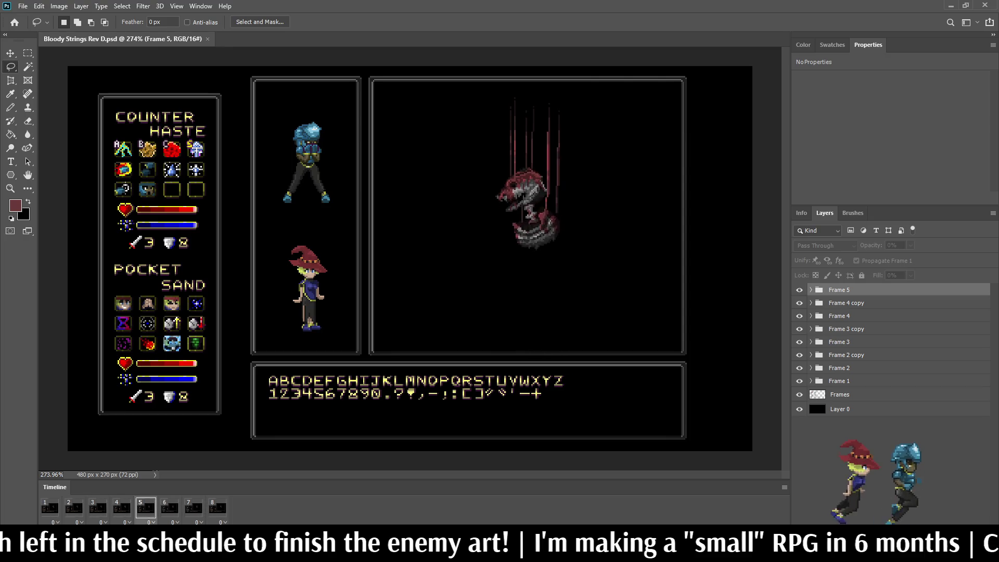
key(space)
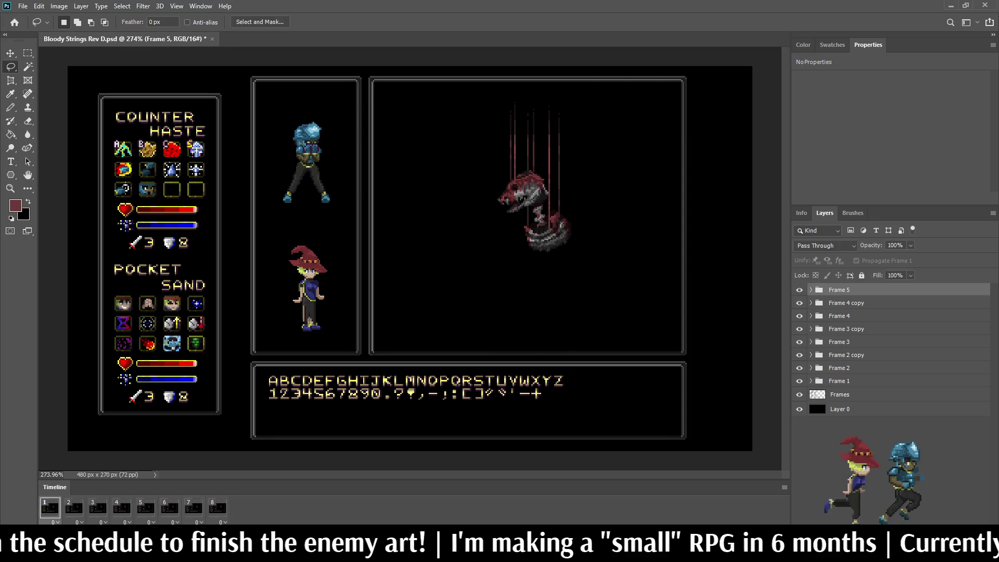
click(799, 394)
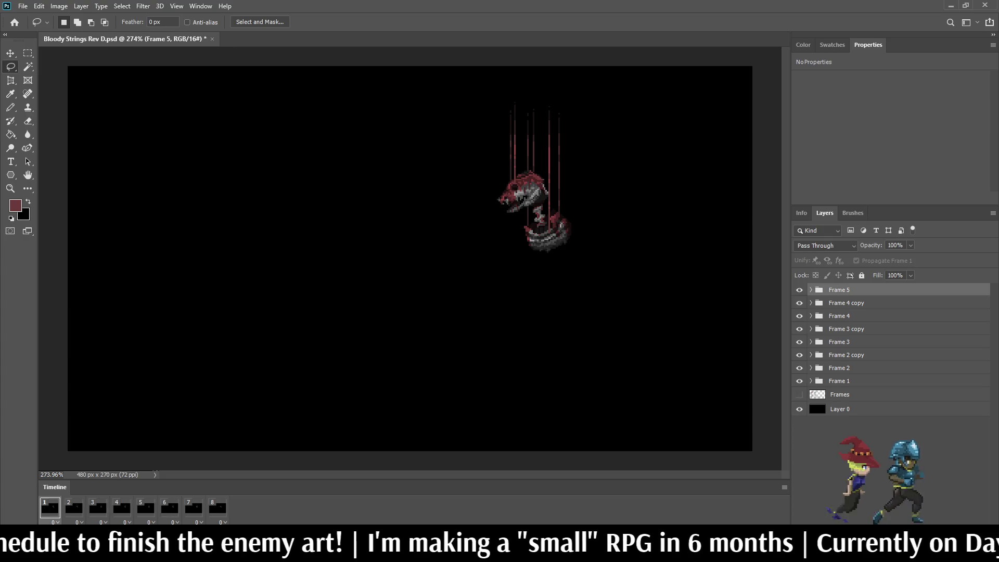
key(f)
key(f)
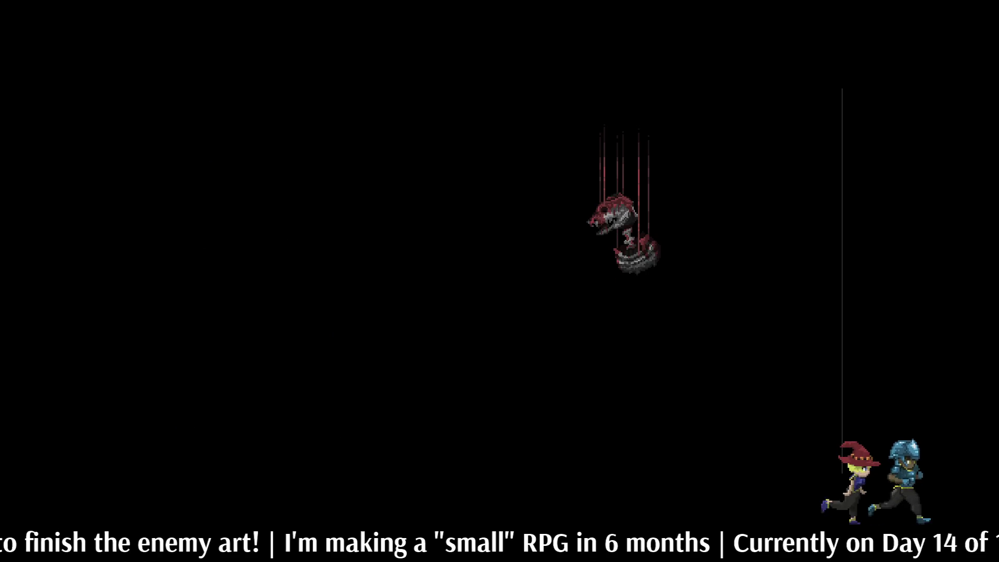